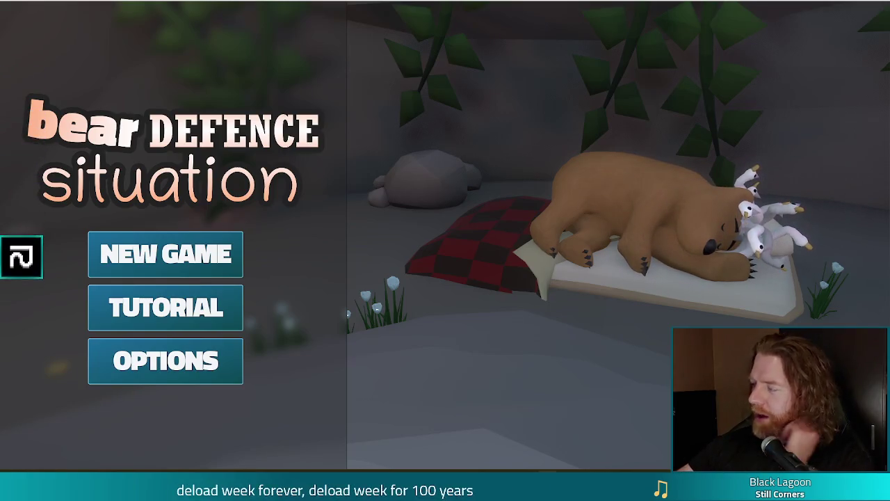
# Set the volume to 60 and bring the YouTube 'goblins' video window forward.
pyautogui.press('XF86AudioRaiseVolume')
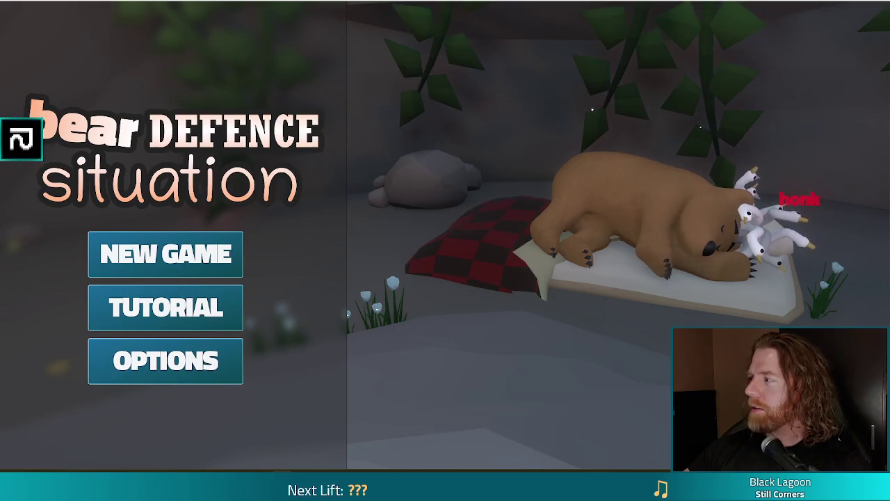
pyautogui.hotkey('alt', 'Tab')
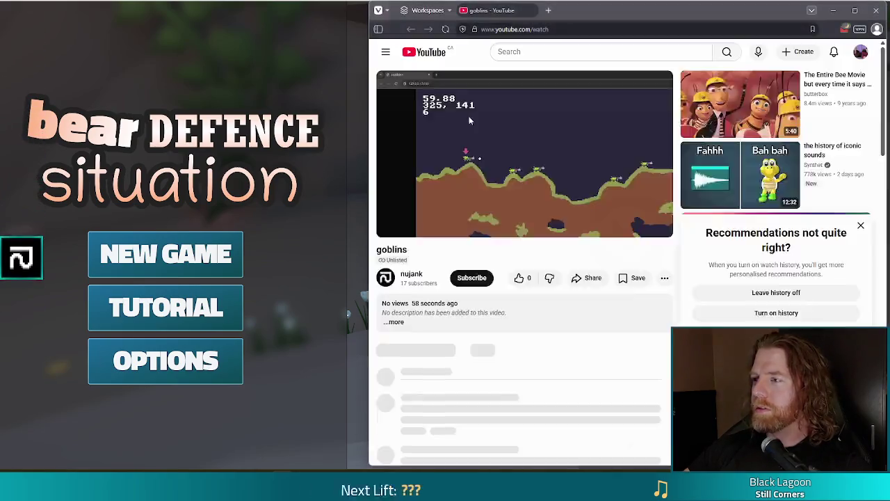
# Maximize the YouTube 'goblins' video window to watch it full-size.
pyautogui.doubleClick(664, 12)
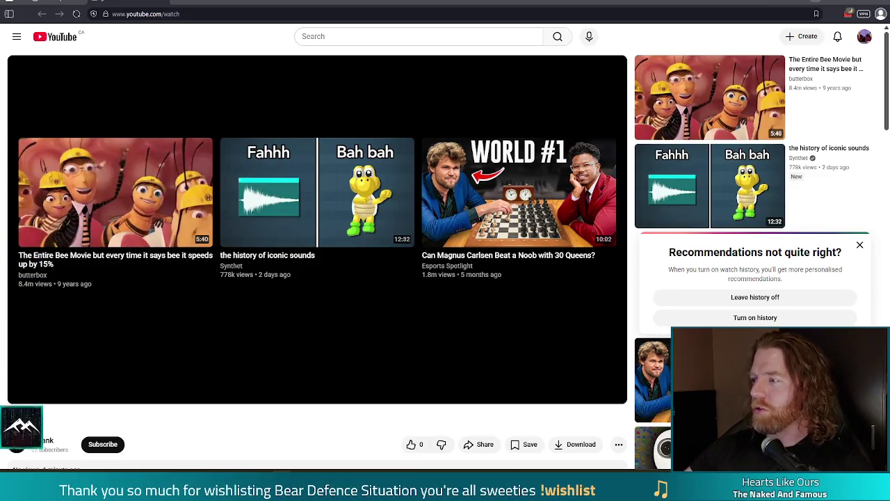
pyautogui.moveTo(835, 119)
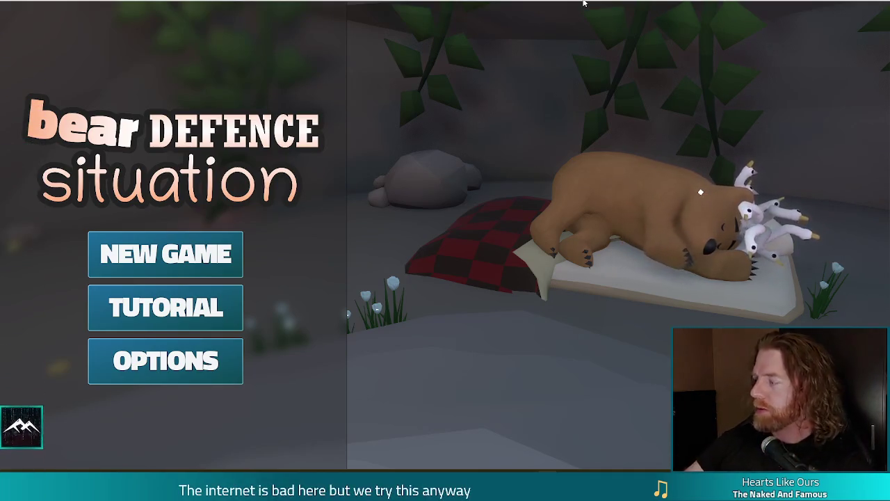
# Adjust the system volume level toward 64 over the game's title screen.
pyautogui.press('XF86AudioLowerVolume')
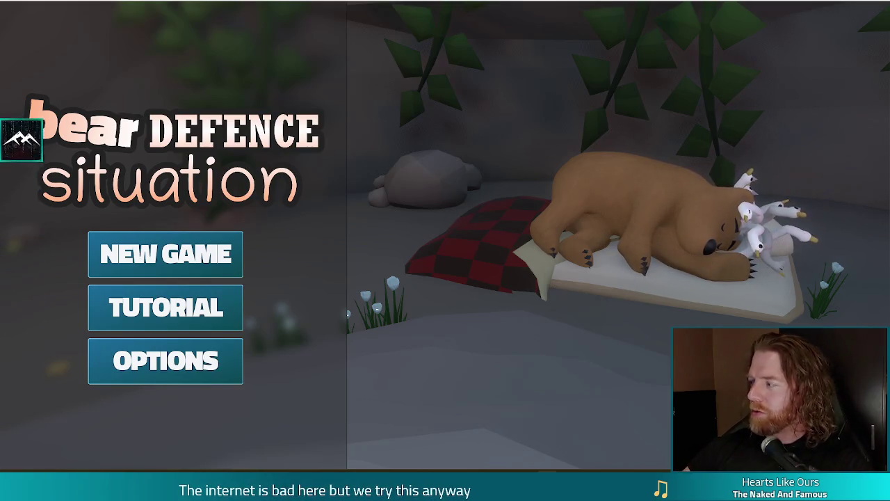
pyautogui.press('XF86AudioLowerVolume')
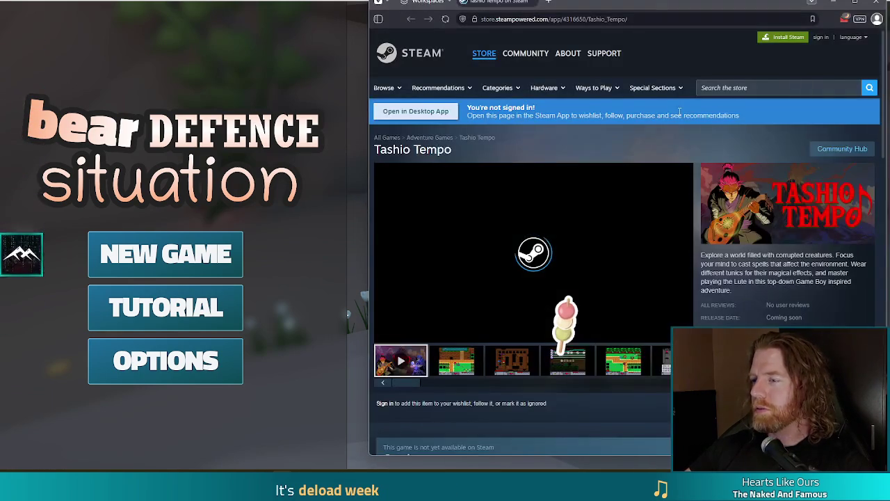
# Move the Tashio Tempo store window left, maximize it, and select its web address.
pyautogui.moveTo(677, 13); pyautogui.dragTo(542, 14)
pyautogui.doubleClick(542, 14)
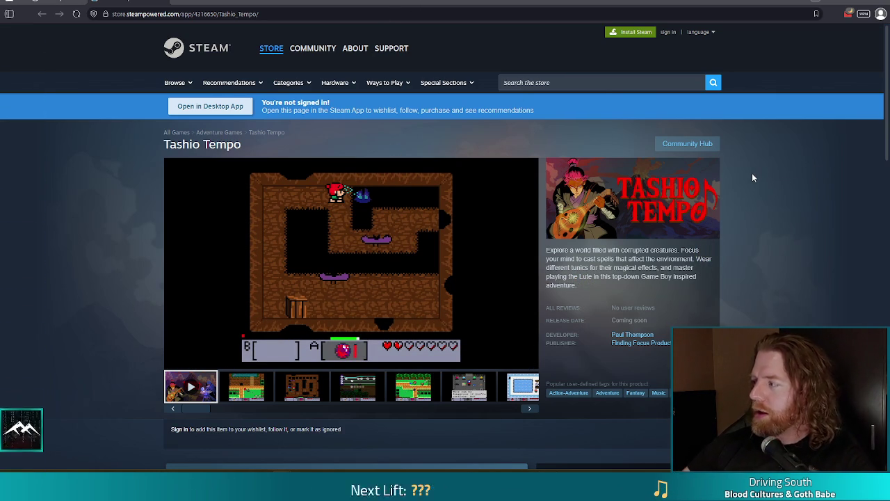
pyautogui.click(305, 14)
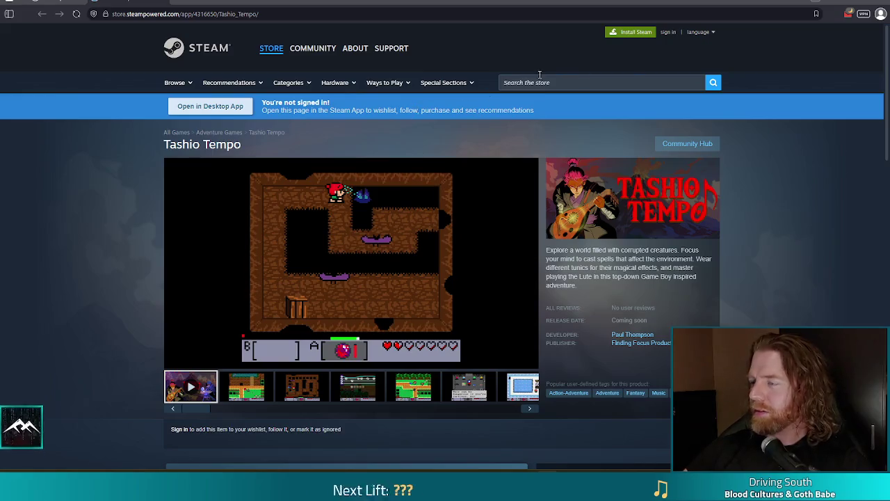
pyautogui.hotkey('ctrl', 'l')
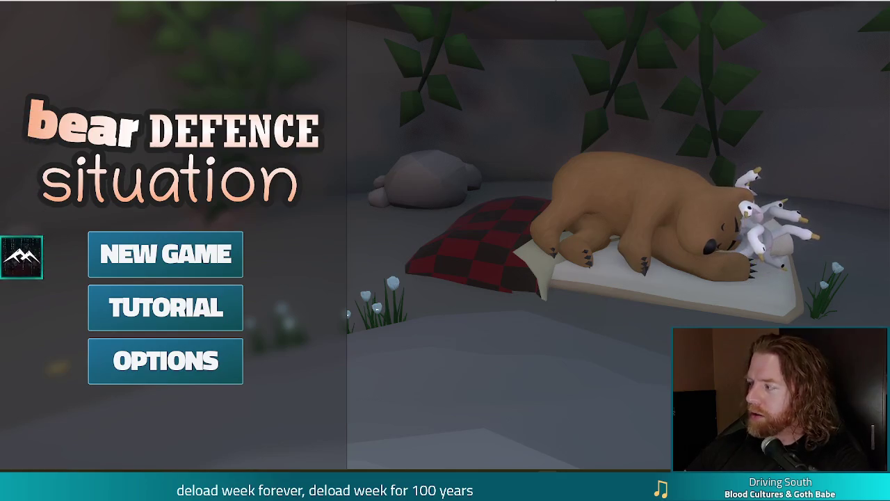
# Exit fullscreen, stop the running game, and put the cursor on empty line 561 of game.gd.
pyautogui.press('F11')
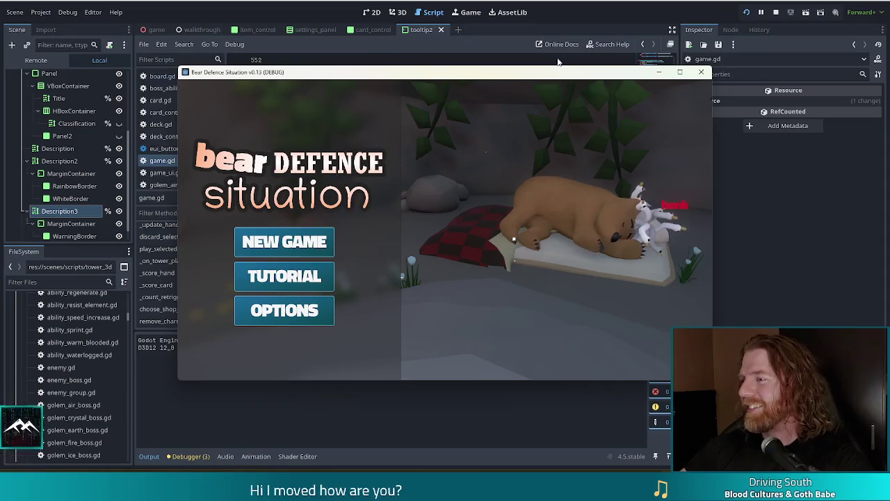
pyautogui.click(776, 12)
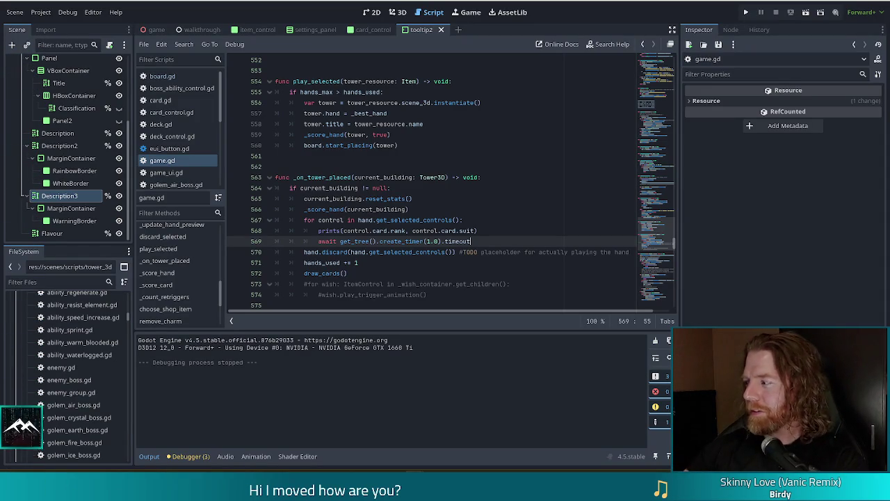
pyautogui.click(452, 156)
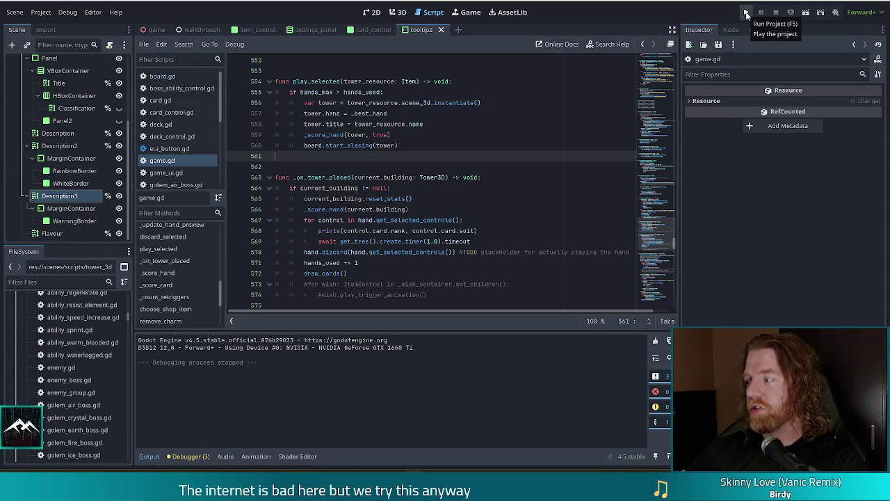
# Run a new game and play the 7 of Fire and 7 of Wind pair as a Ballista tower.
pyautogui.click(746, 13)
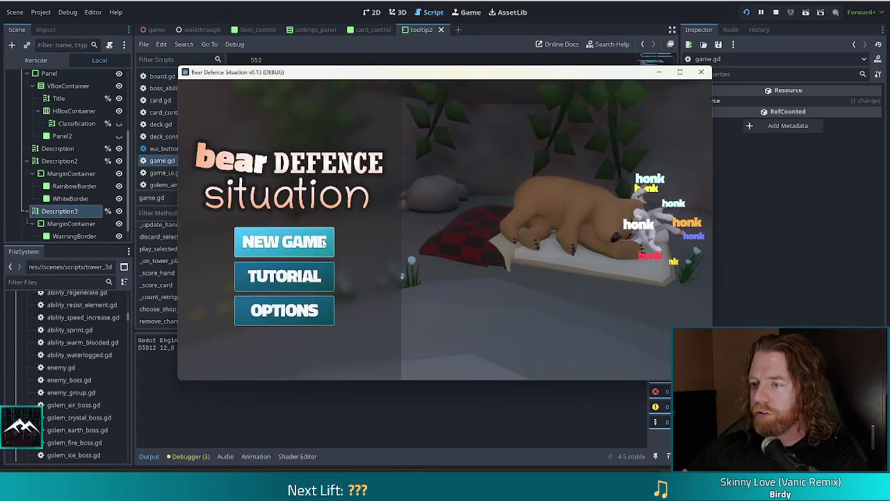
pyautogui.click(323, 241)
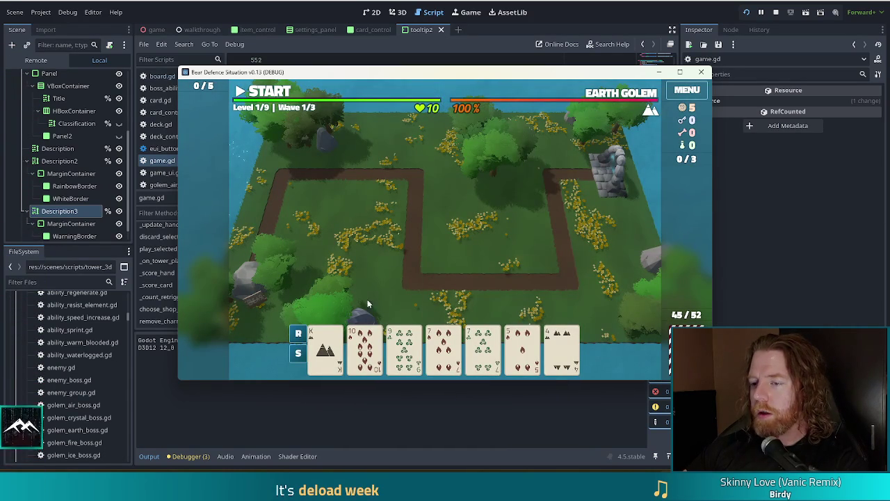
pyautogui.click(444, 348)
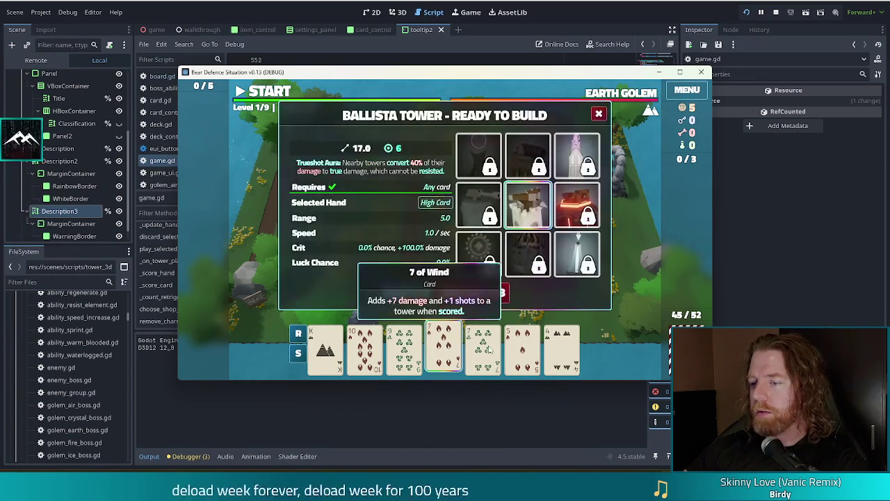
pyautogui.click(489, 349)
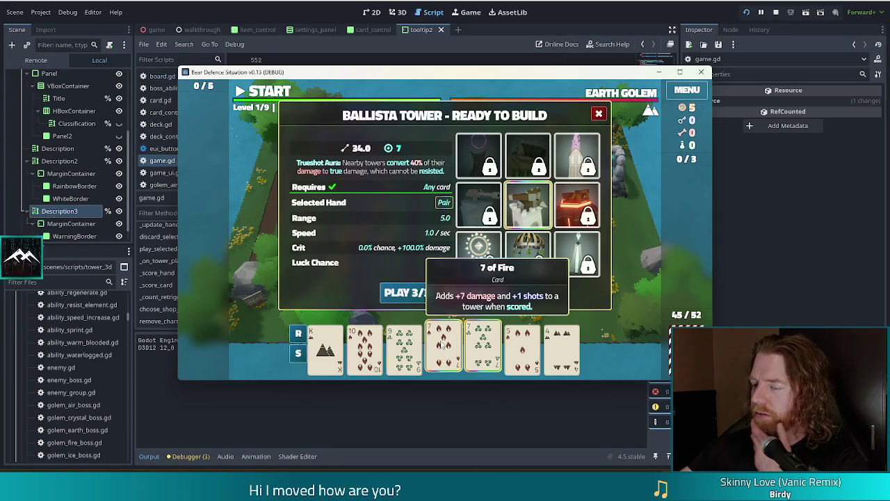
pyautogui.click(411, 295)
pyautogui.click(528, 248)
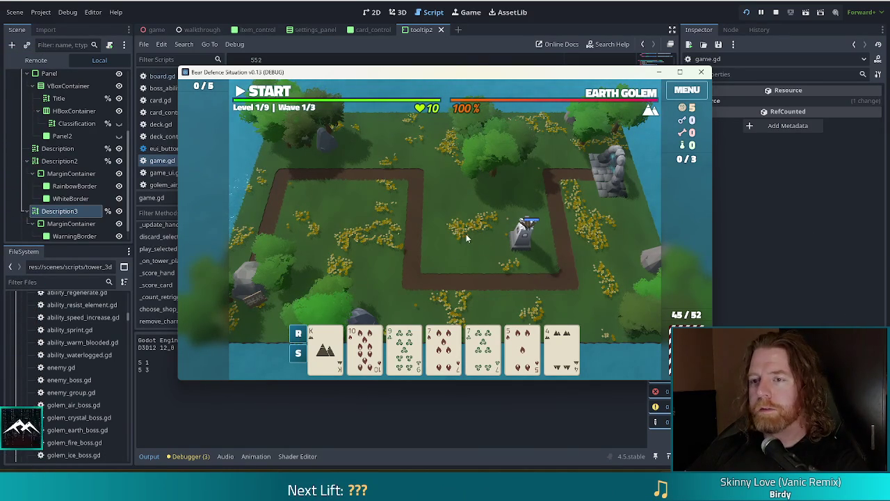
# Read the tooltips of the 7 of Fire and 7 of Wind cards in the new hand.
pyautogui.moveTo(458, 356)
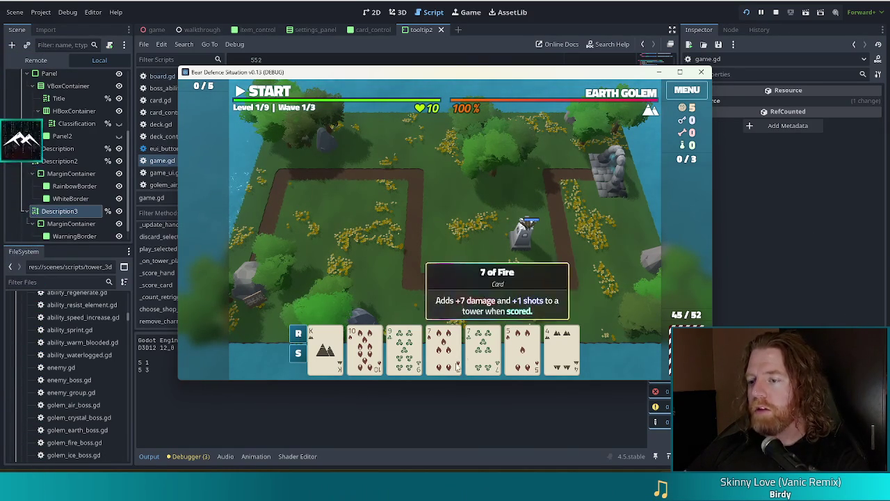
pyautogui.moveTo(485, 349)
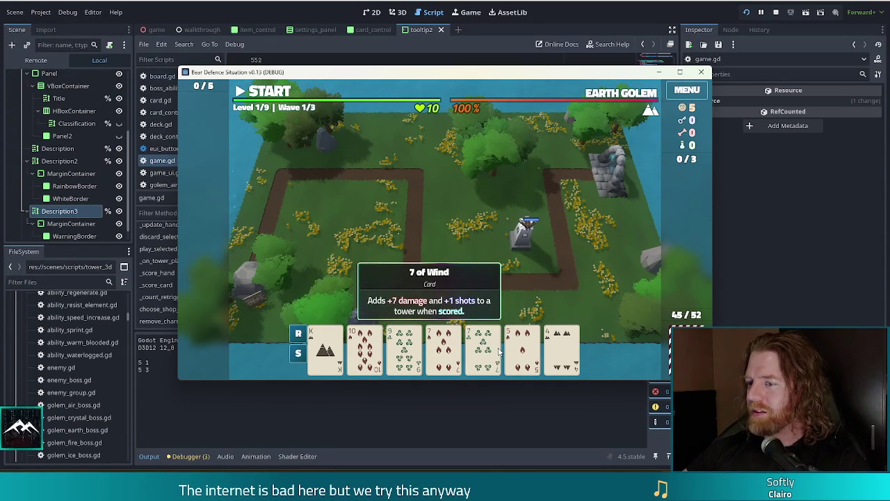
# Play another 7 of Fire and 7 of Wind pair and place the tower at the left path corner.
pyautogui.click(498, 351)
pyautogui.click(448, 354)
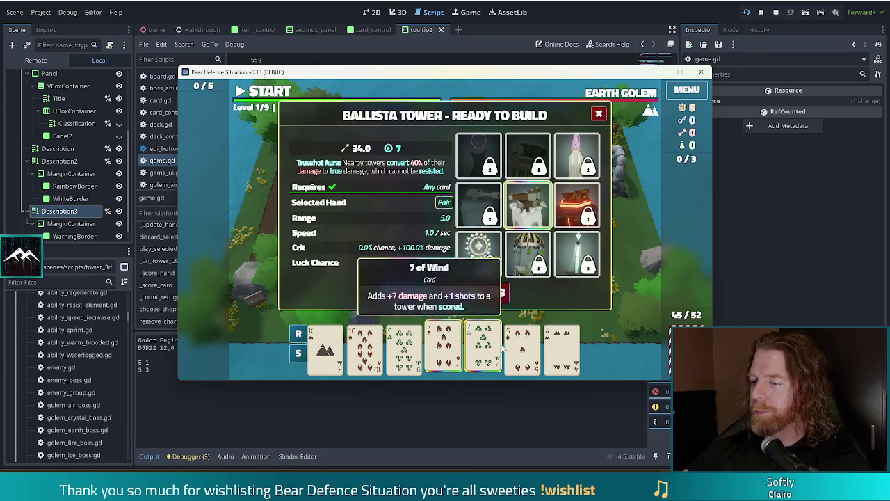
pyautogui.click(407, 293)
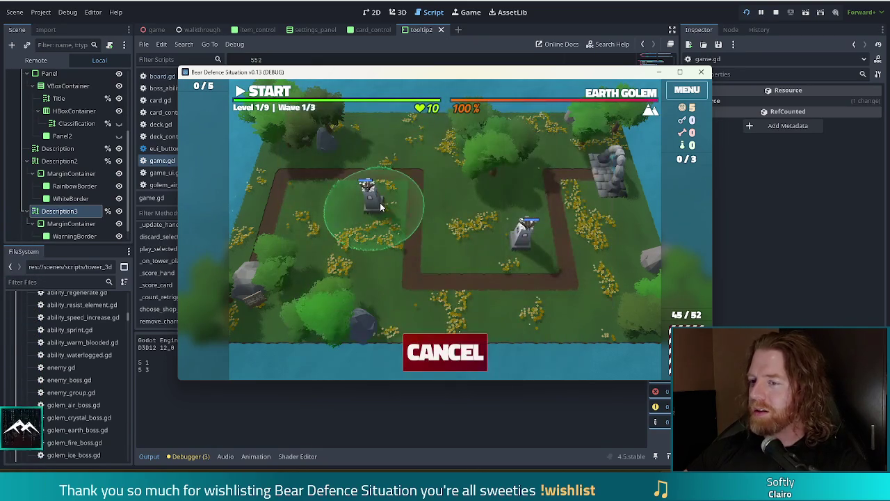
pyautogui.click(383, 209)
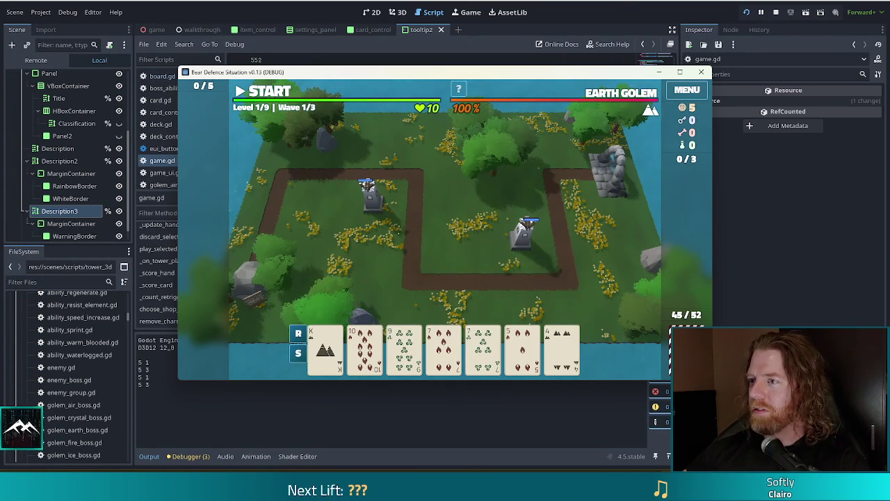
pyautogui.hotkey('alt', 'Tab')
pyautogui.moveTo(334, 230)
pyautogui.mouseDown()
pyautogui.moveTo(375, 267)
pyautogui.moveTo(373, 241)
pyautogui.mouseUp()
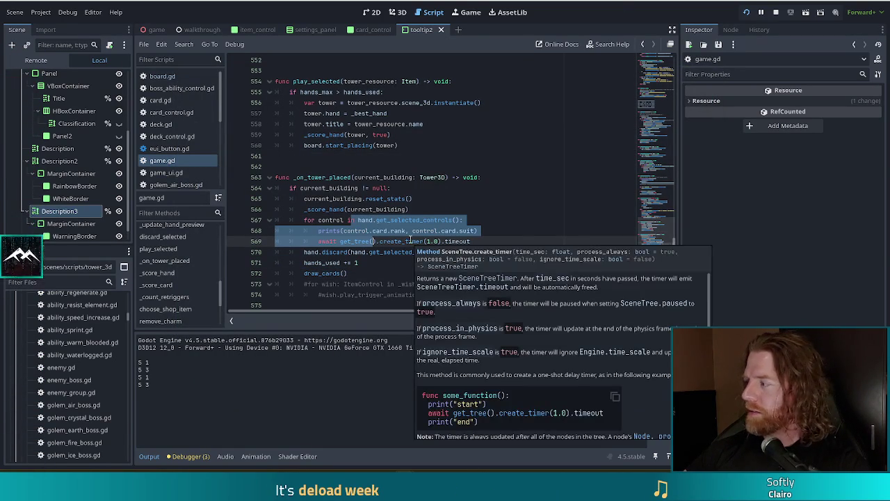
pyautogui.moveTo(407, 239)
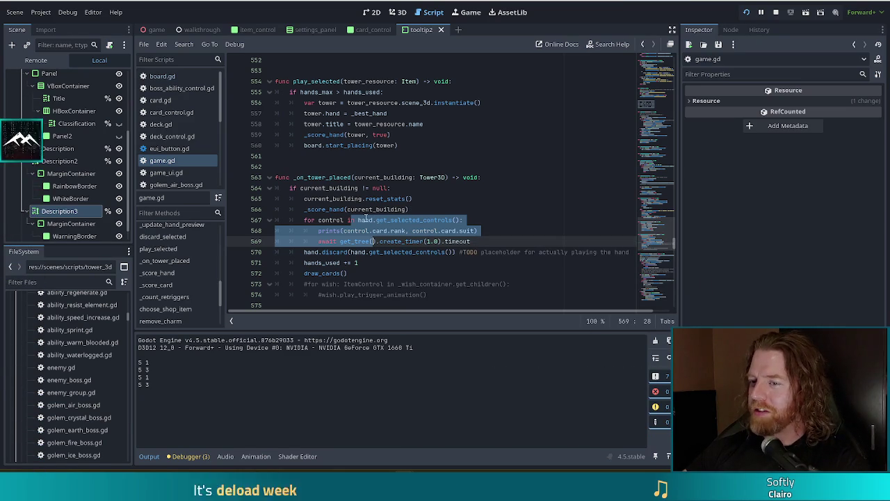
pyautogui.click(376, 223)
pyautogui.moveTo(378, 224)
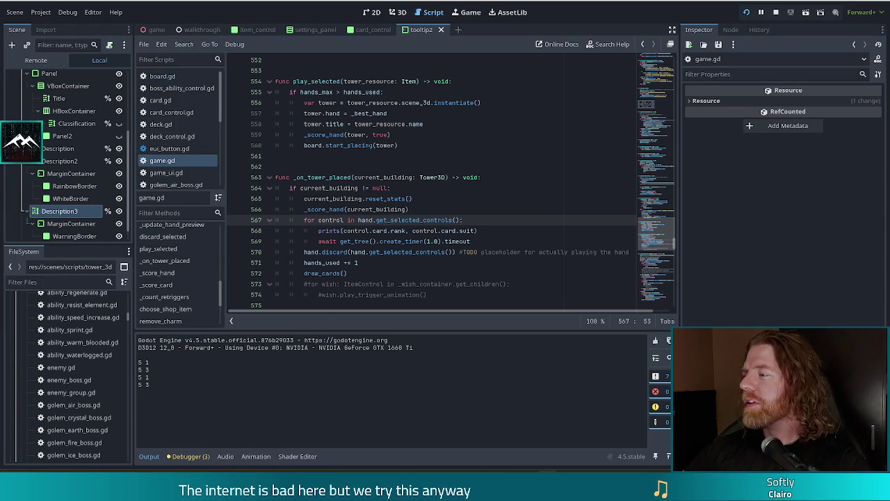
pyautogui.click(449, 230)
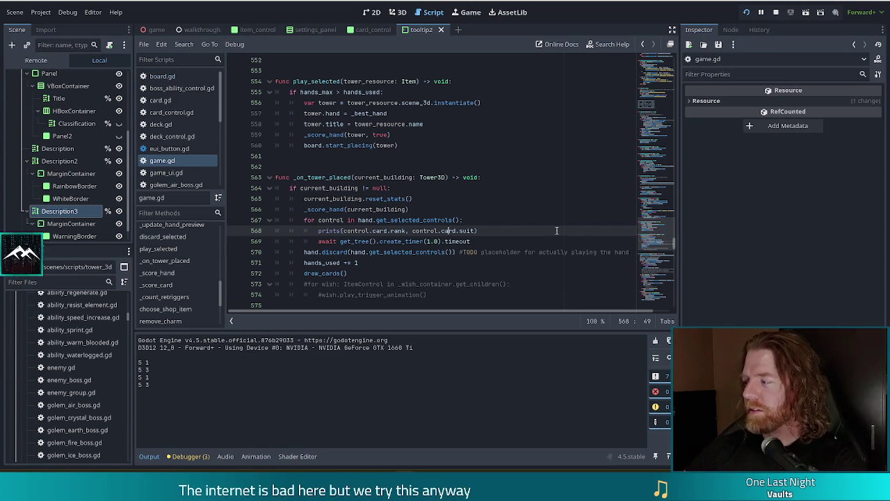
pyautogui.click(500, 229)
pyautogui.click(514, 227)
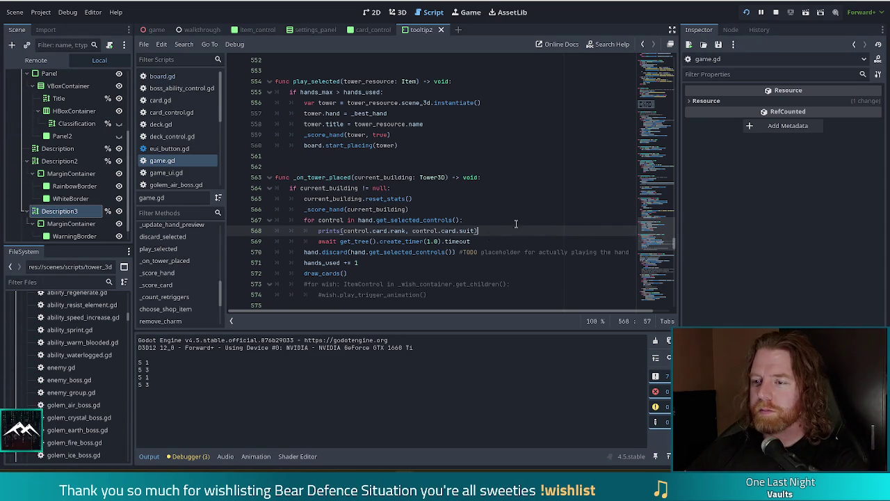
pyautogui.press('Down')
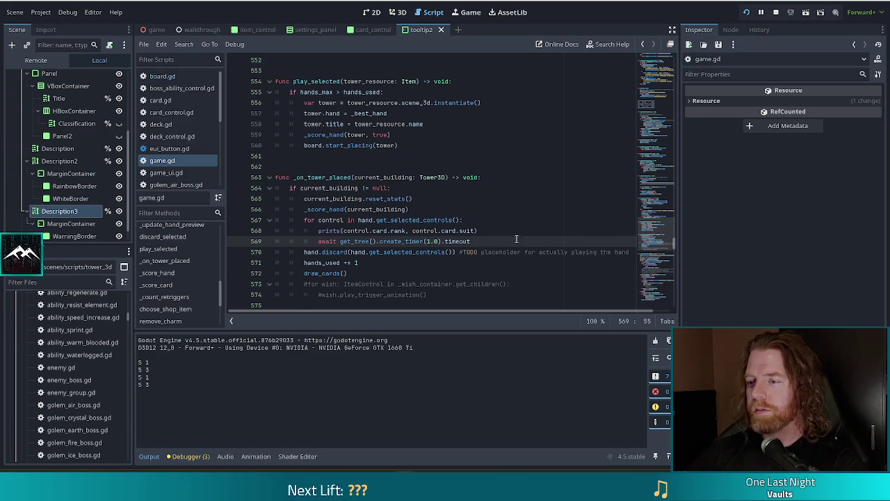
pyautogui.click(522, 235)
pyautogui.click(481, 244)
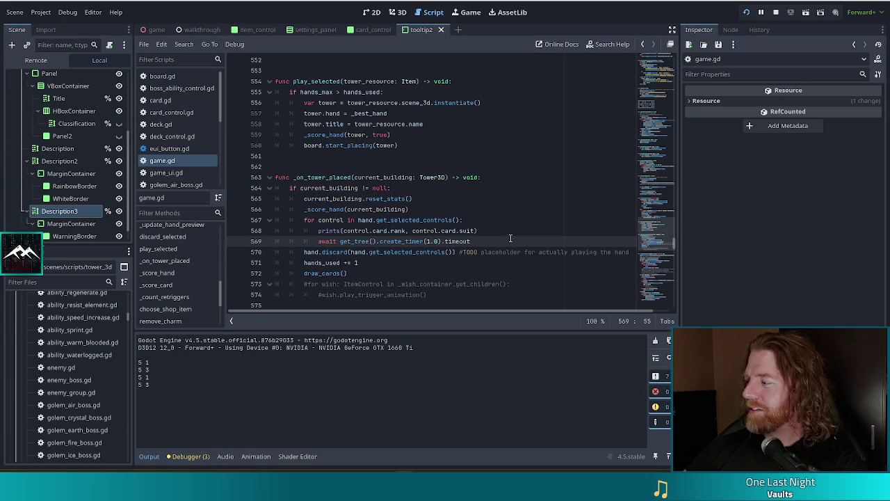
pyautogui.click(465, 252)
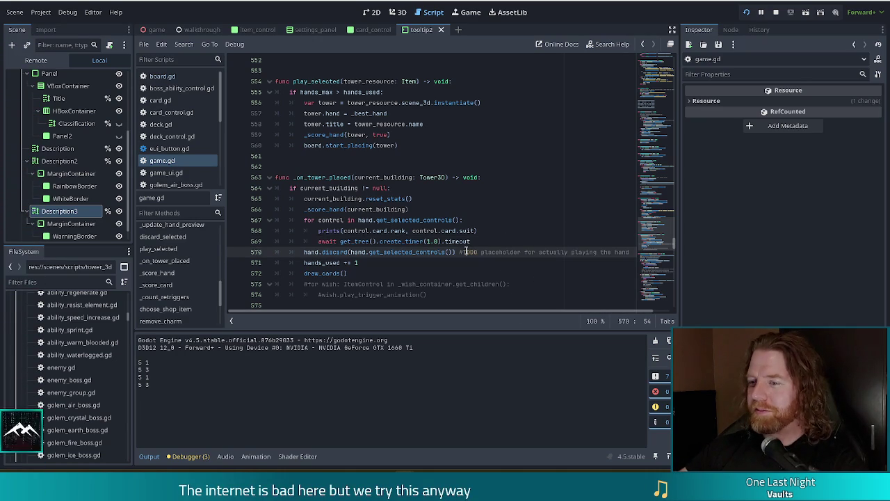
pyautogui.click(499, 240)
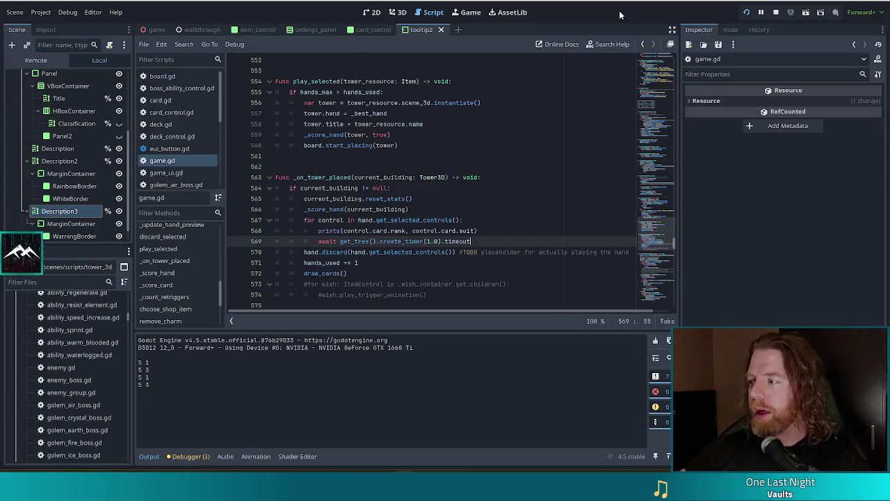
pyautogui.click(419, 210)
# Search all project files for 'deselect' and scroll through the 52 matches in 18 files.
pyautogui.hotkey('ctrl', 'shift', 'f')
pyautogui.write('deselect')
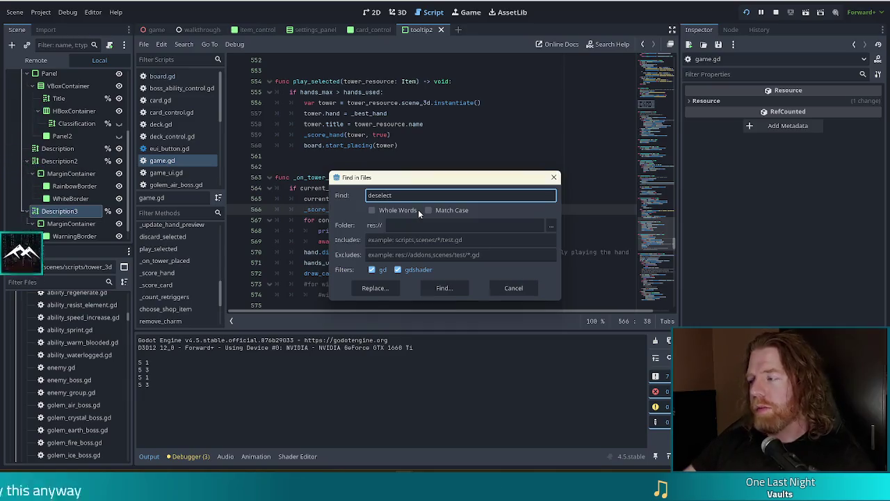
pyautogui.click(444, 288)
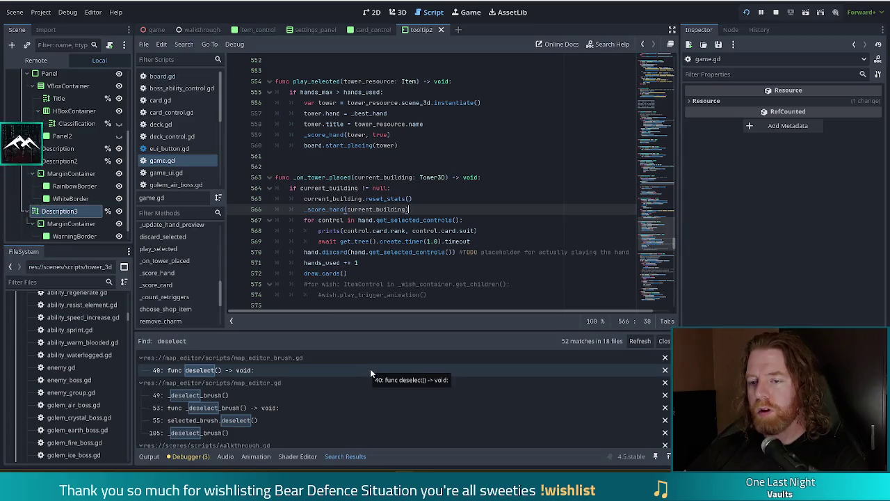
pyautogui.scroll(-2, 370, 374)
pyautogui.scroll(-2, 371, 373)
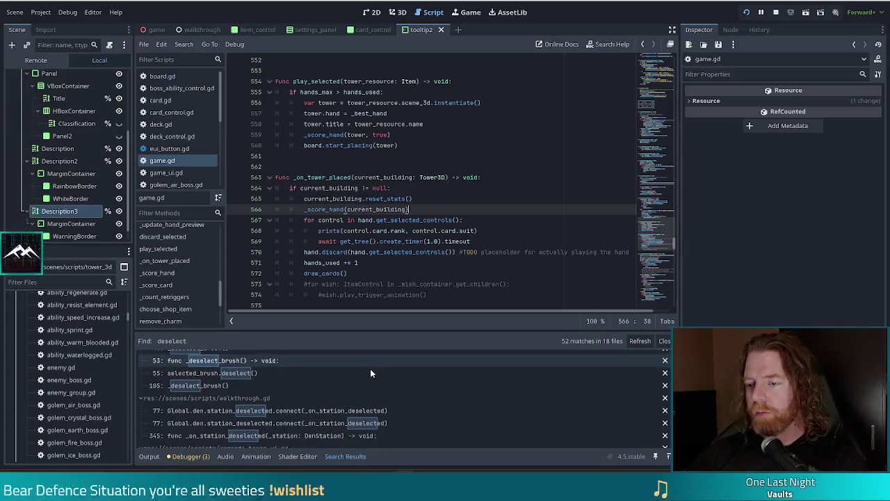
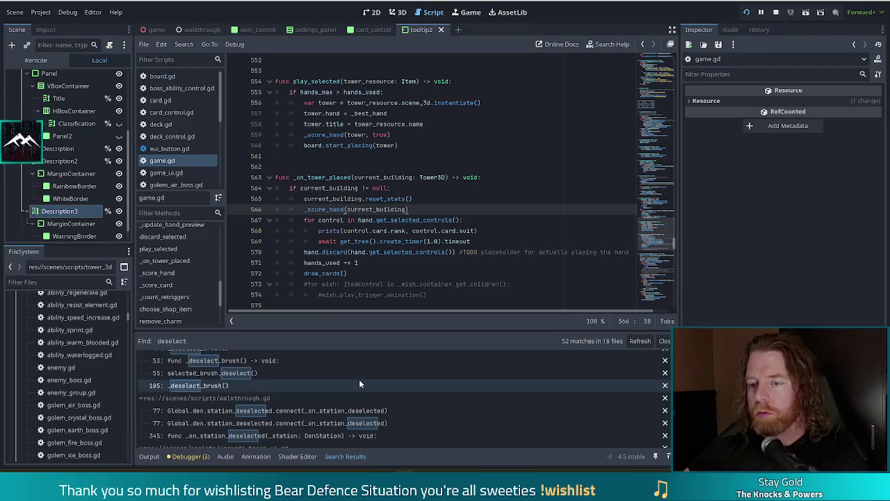
# Run a Find in Files search for hand.deselect across the whole project.
pyautogui.scroll(-3, 435, 395)
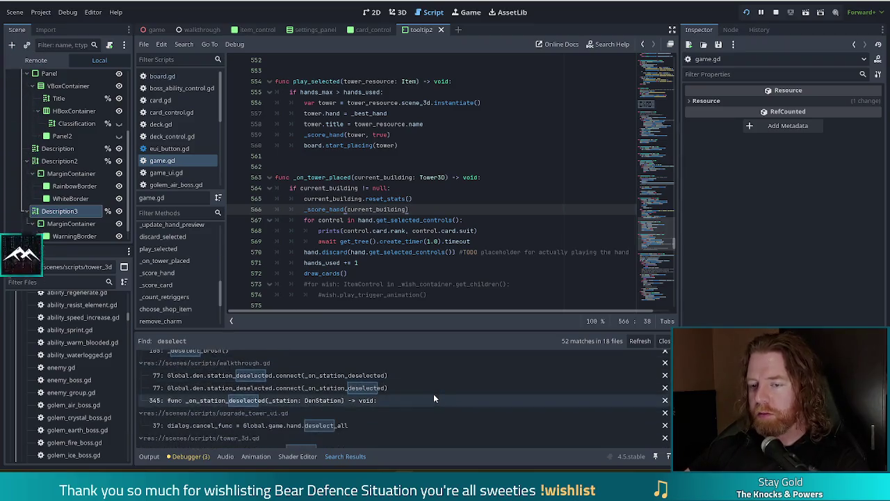
pyautogui.scroll(-1, 433, 394)
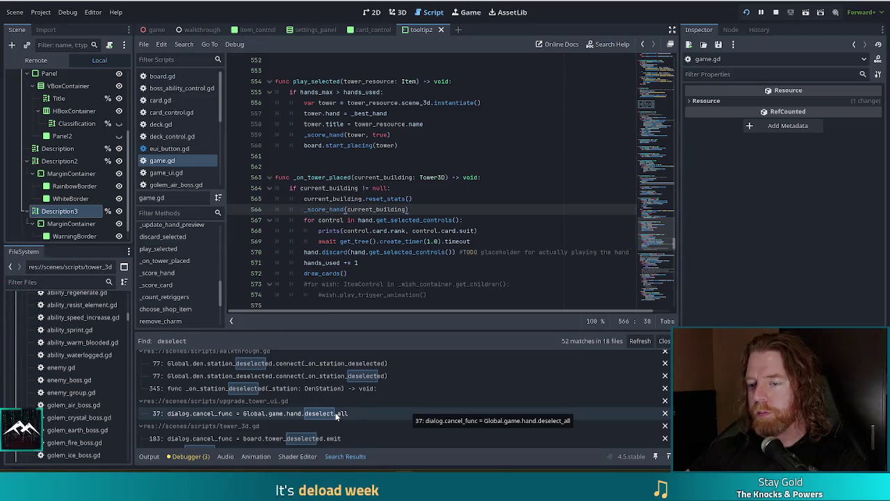
pyautogui.scroll(-2, 336, 415)
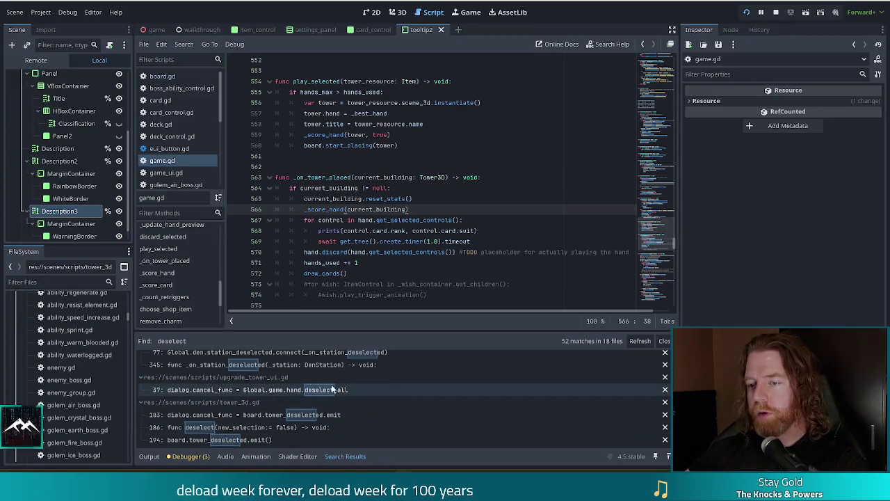
pyautogui.click(419, 252)
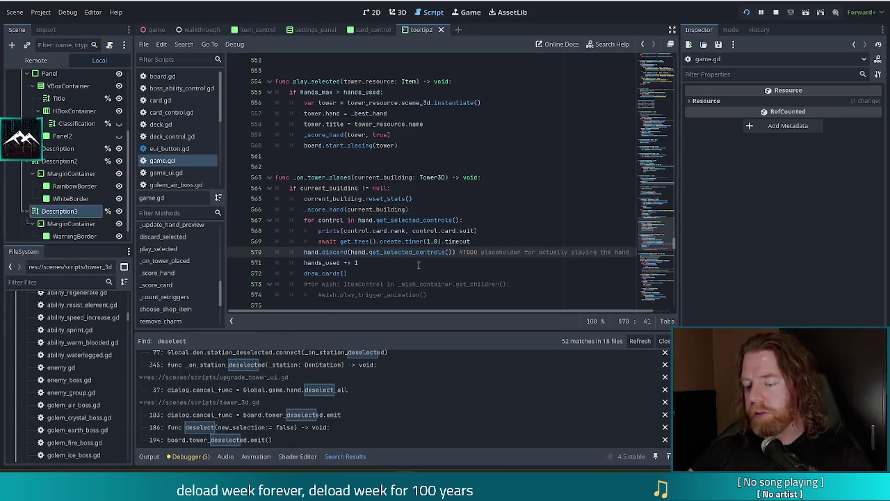
pyautogui.hotkey('ctrl', 'shift', 'f')
pyautogui.write('hand.des')
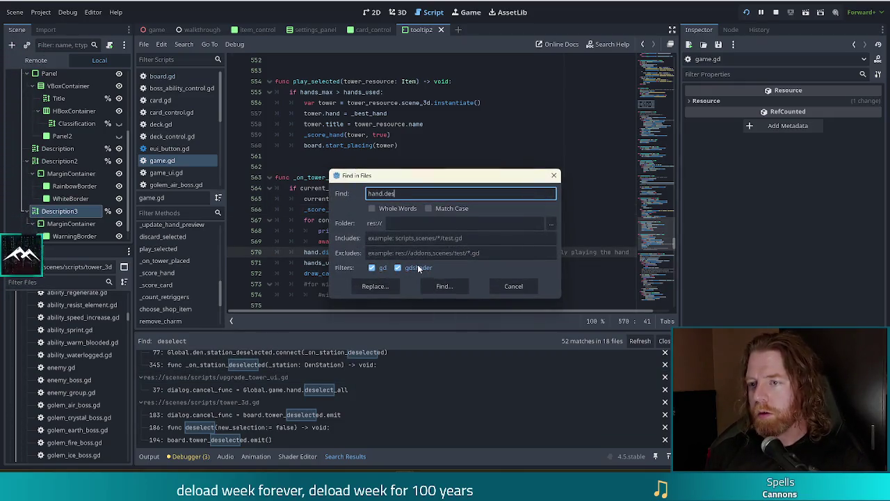
pyautogui.write('elect')
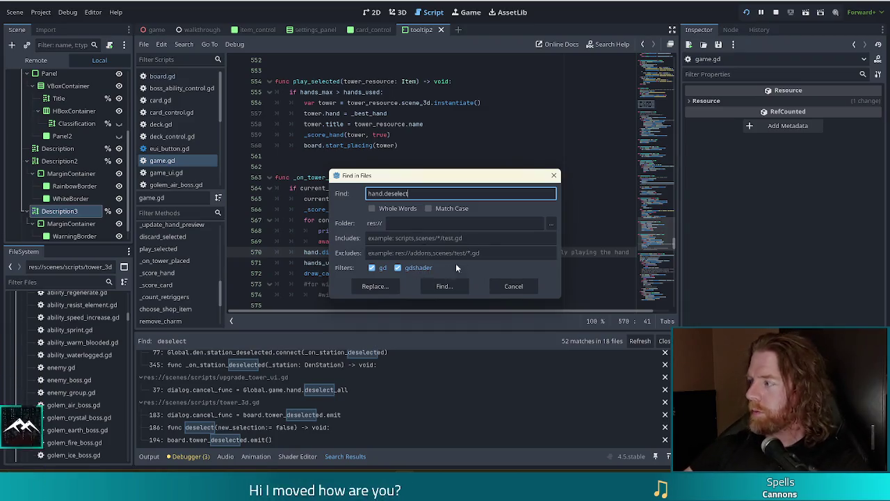
pyautogui.click(445, 285)
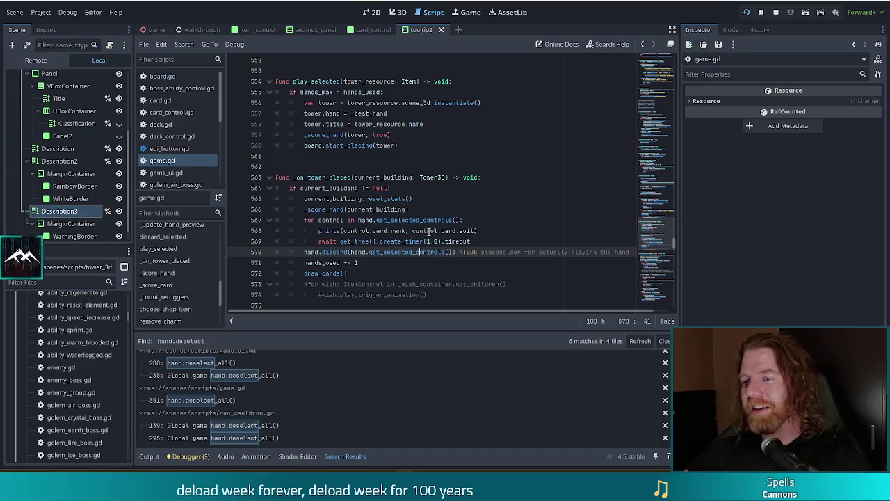
# Inspect the code tooltips and place the caret on line 568.
pyautogui.moveTo(426, 227)
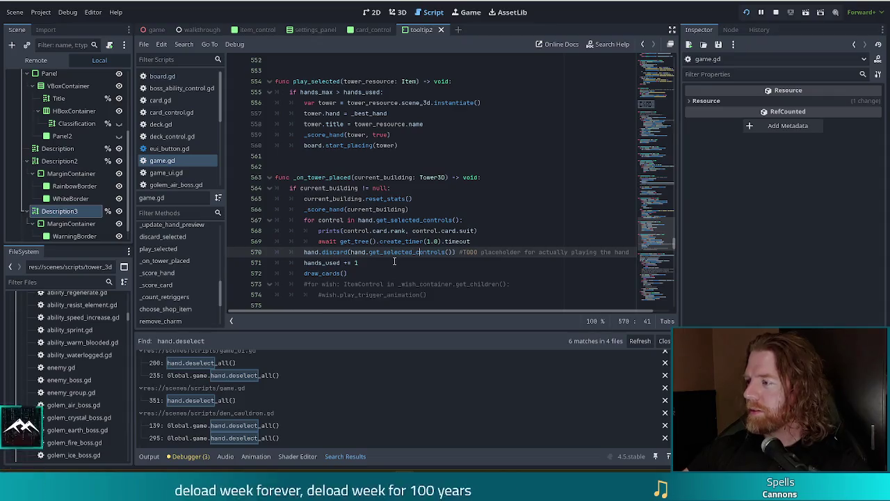
pyautogui.moveTo(393, 253)
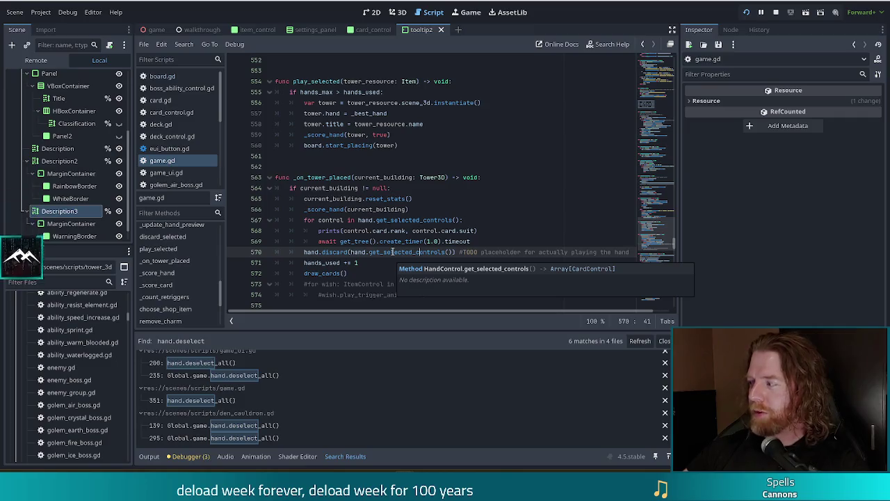
pyautogui.click(393, 230)
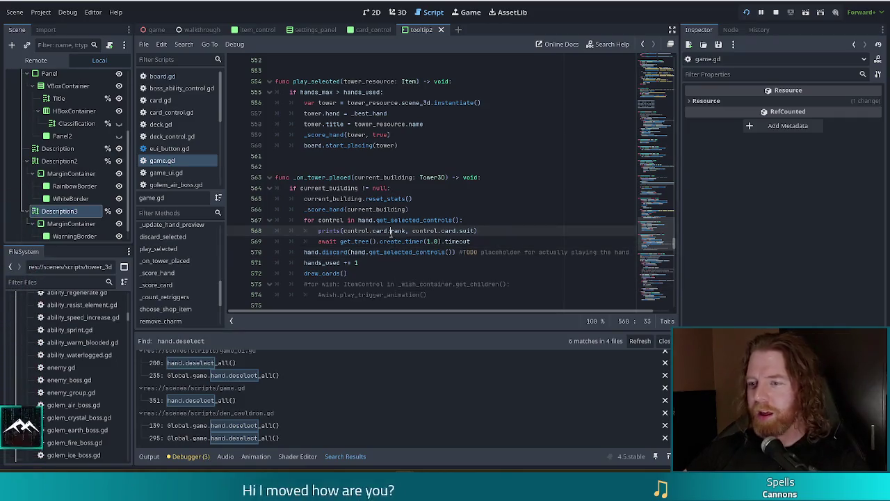
# Open the hand.deselect_all call in game.gd from the search results.
pyautogui.scroll(1, 292, 380)
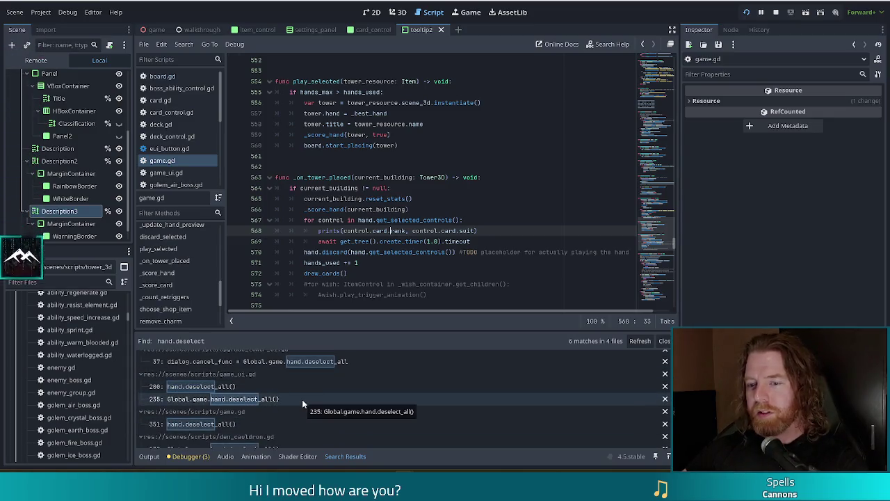
pyautogui.scroll(-1, 375, 381)
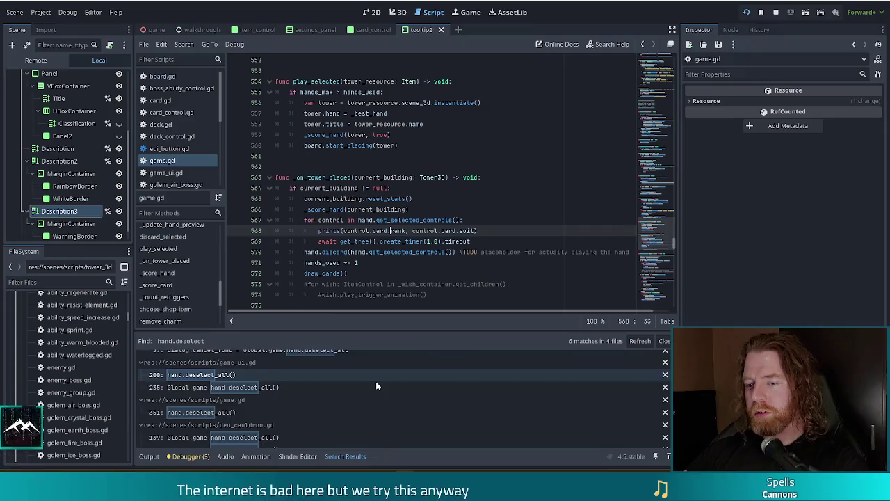
pyautogui.scroll(-1, 375, 384)
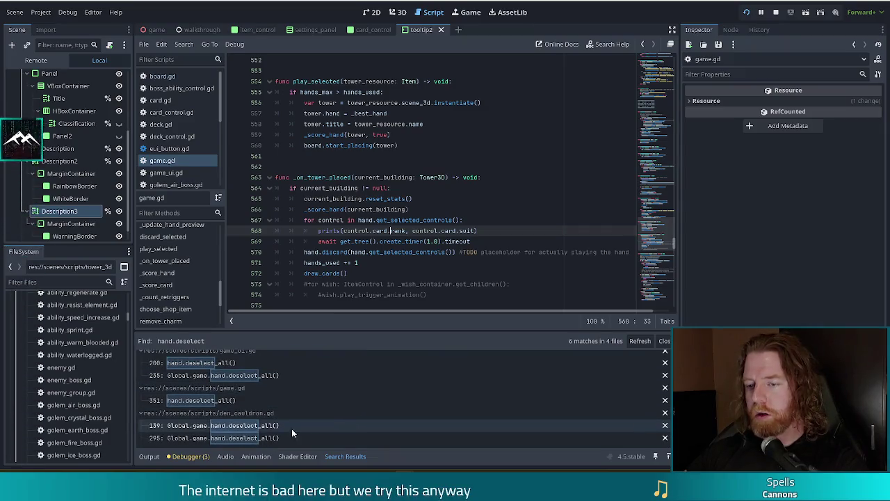
pyautogui.click(252, 401)
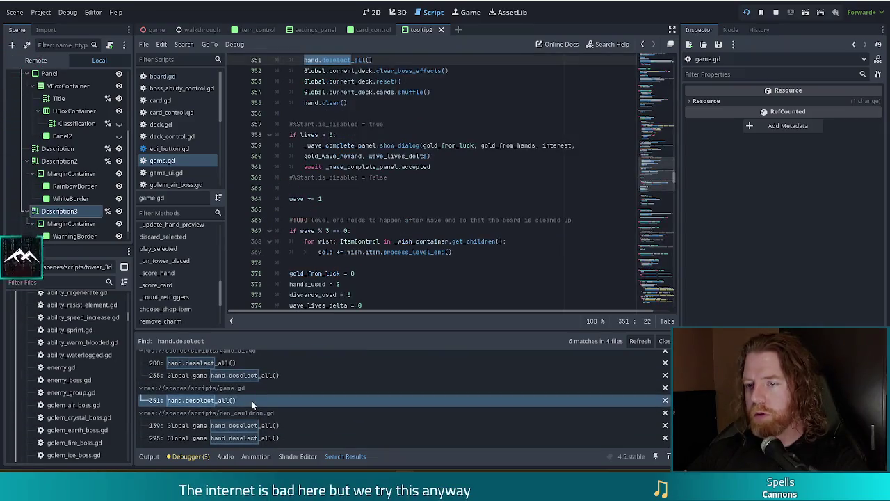
# Open the game_ui.gd matches at lines 235 and 200, putting the caret on line 200.
pyautogui.scroll(8, 386, 237)
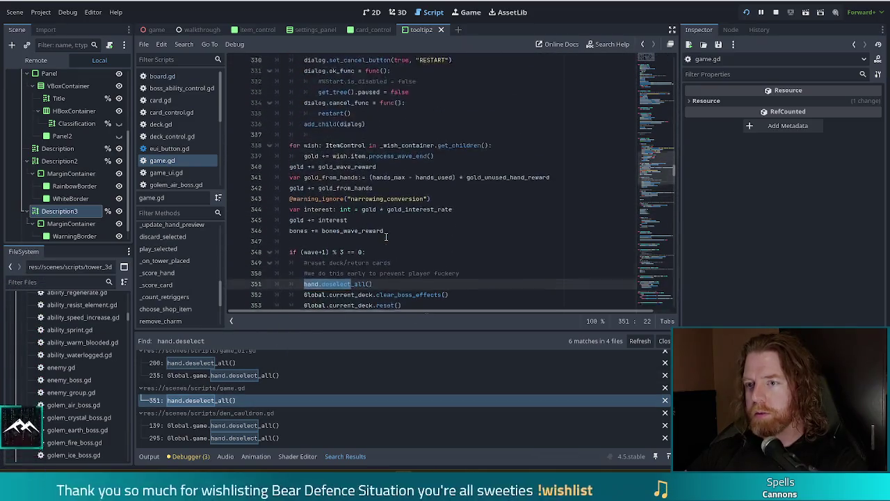
pyautogui.scroll(1, 388, 239)
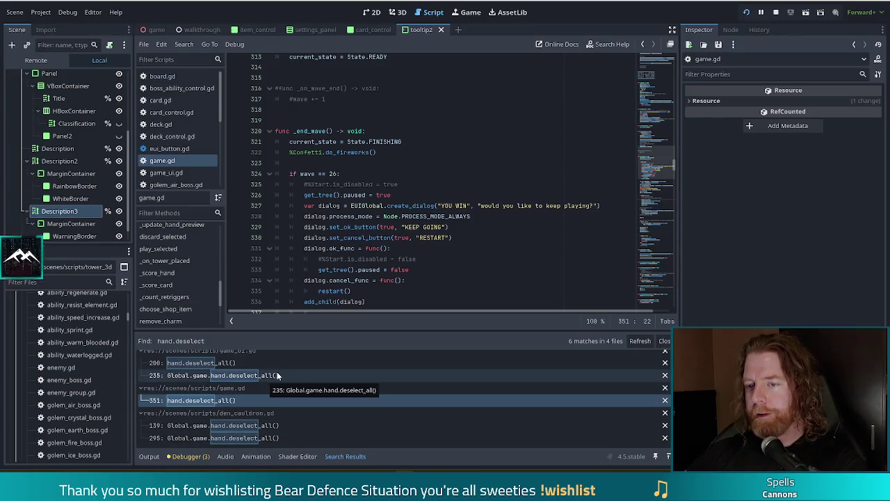
pyautogui.click(267, 378)
pyautogui.scroll(2, 393, 198)
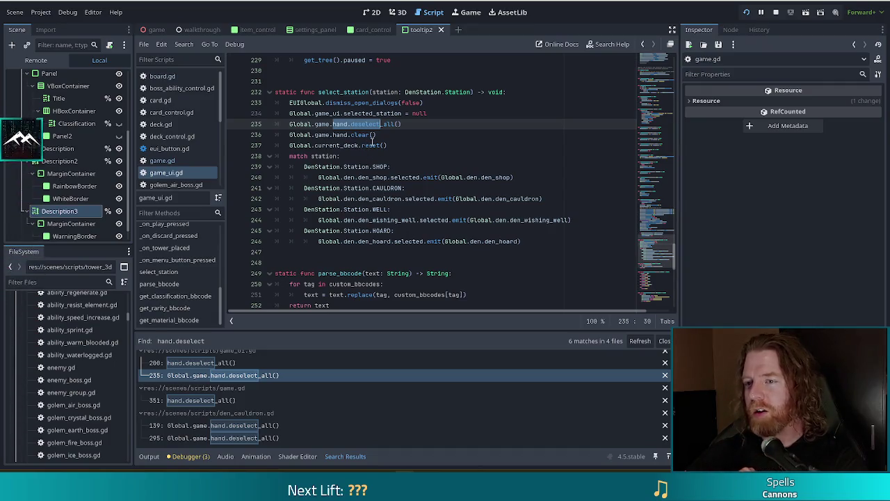
pyautogui.click(216, 362)
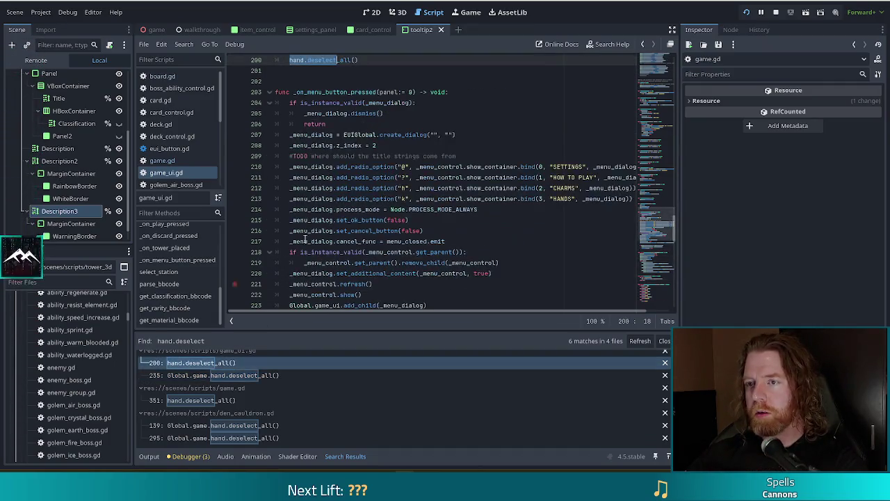
pyautogui.scroll(4, 376, 203)
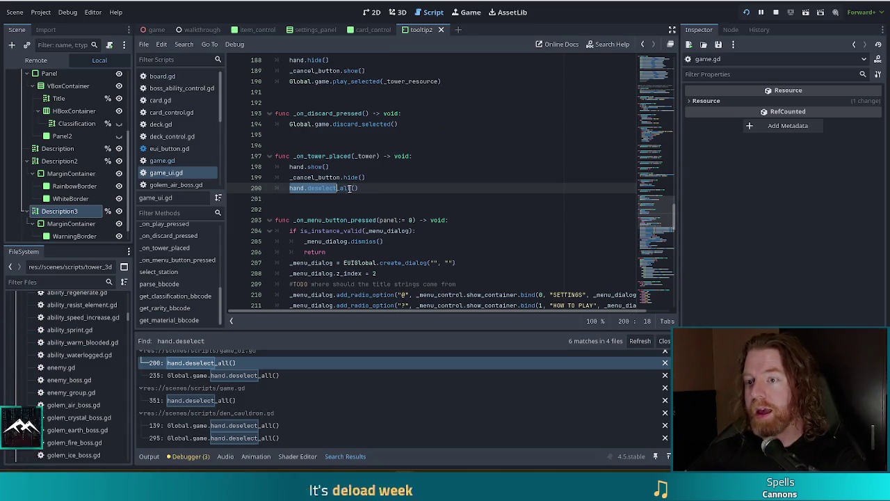
pyautogui.click(307, 189)
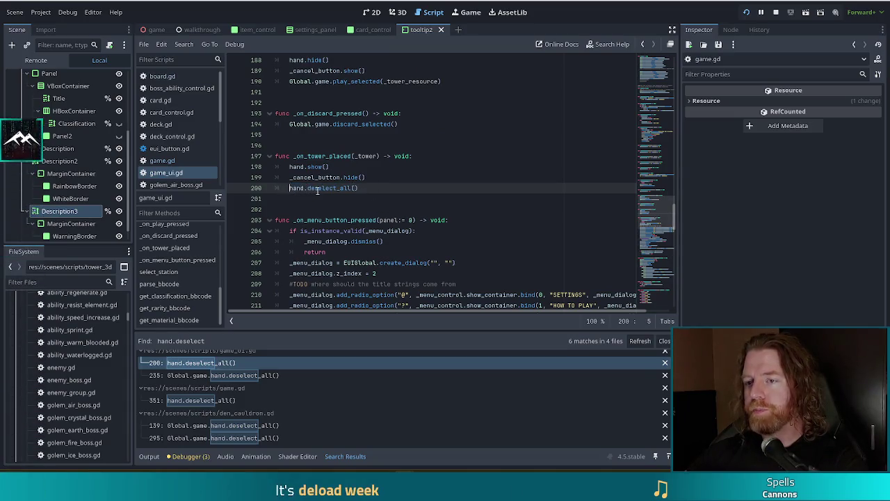
# Comment out line 200 as #hand.deselect_all() and save game_ui.gd.
pyautogui.write('#')
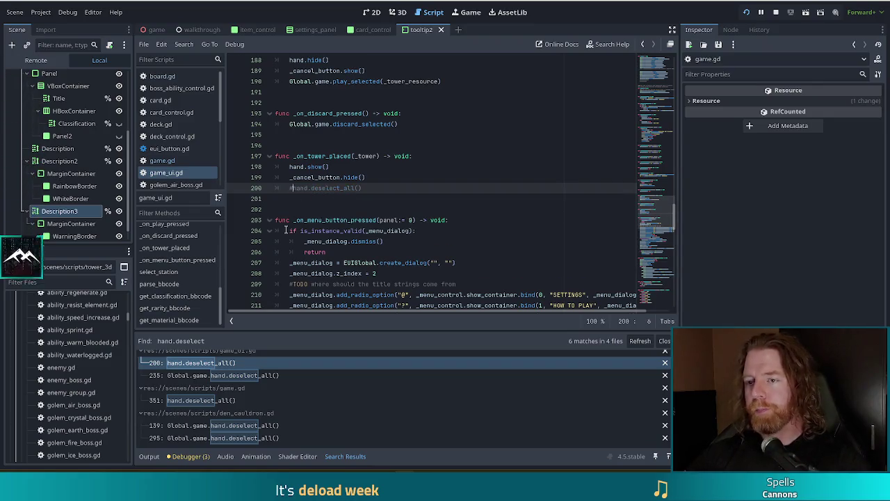
pyautogui.hotkey('ctrl', 's')
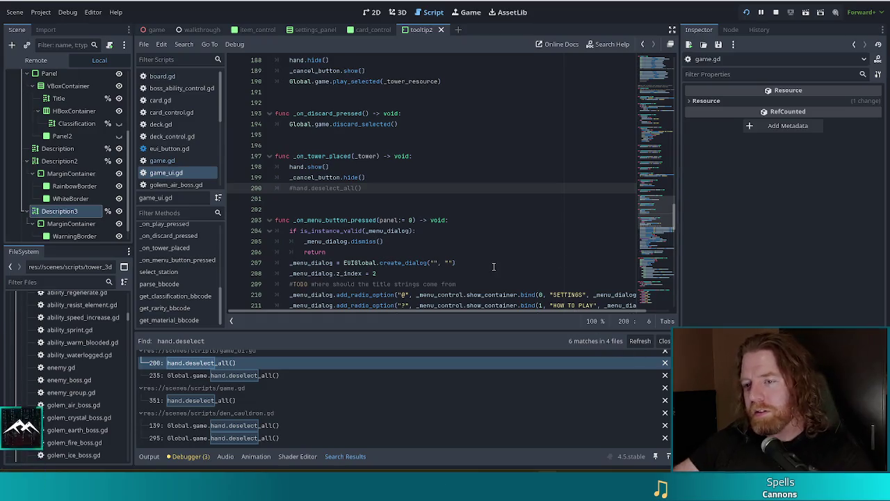
pyautogui.click(389, 187)
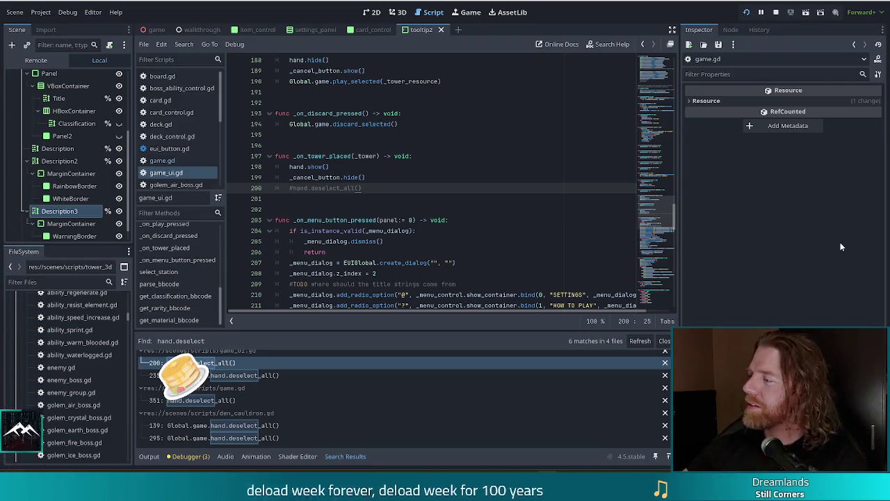
pyautogui.click(406, 207)
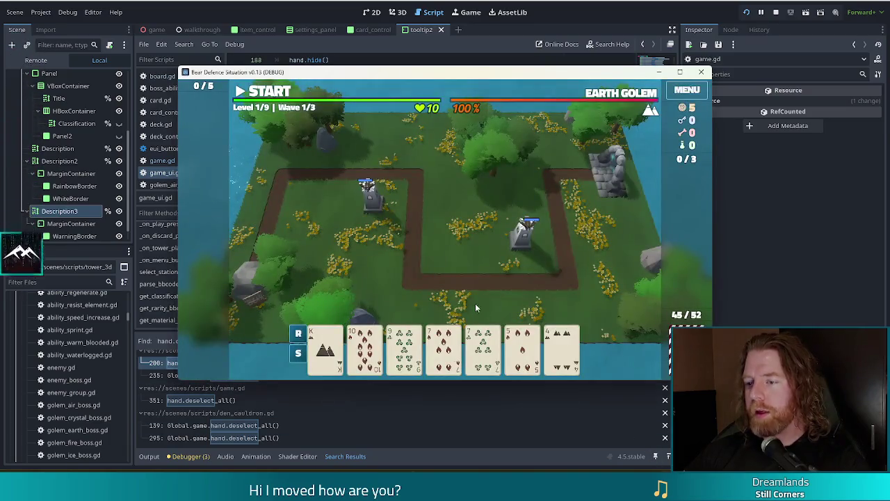
# Pair both sevens, cancel Ballista placement with a right-click, then build the tower.
pyautogui.click(444, 344)
pyautogui.click(482, 344)
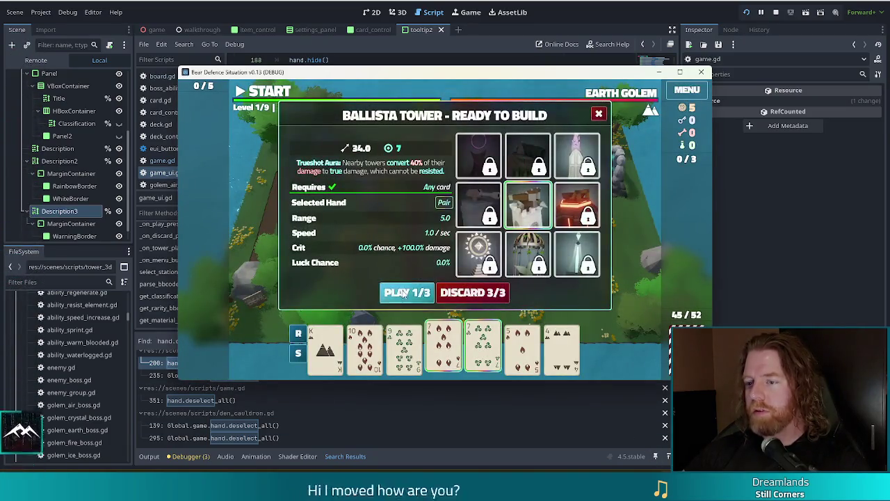
pyautogui.click(404, 293)
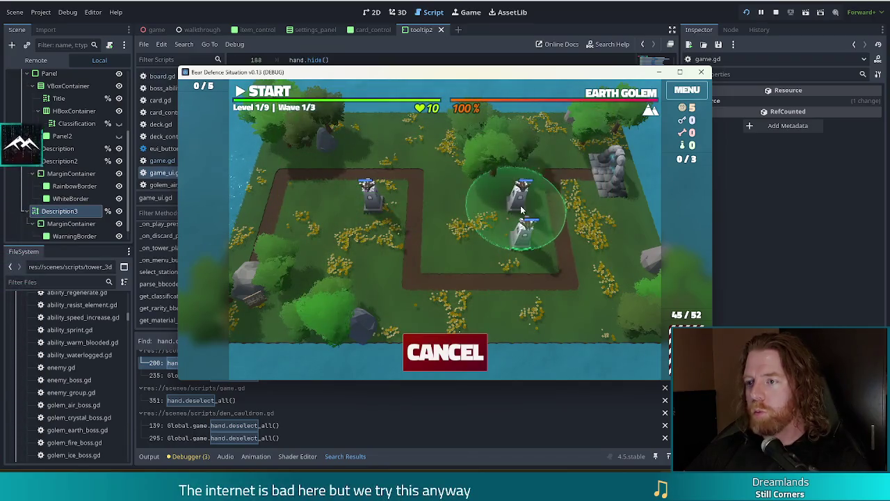
pyautogui.rightClick(520, 206)
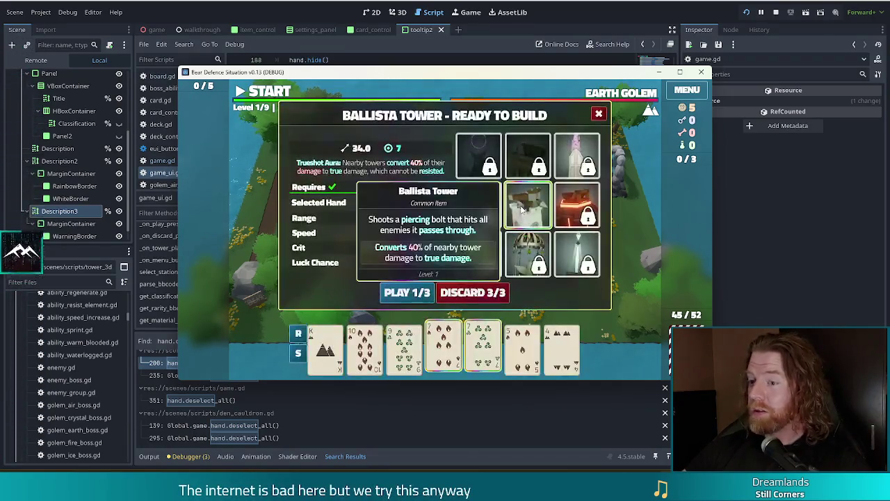
pyautogui.click(523, 208)
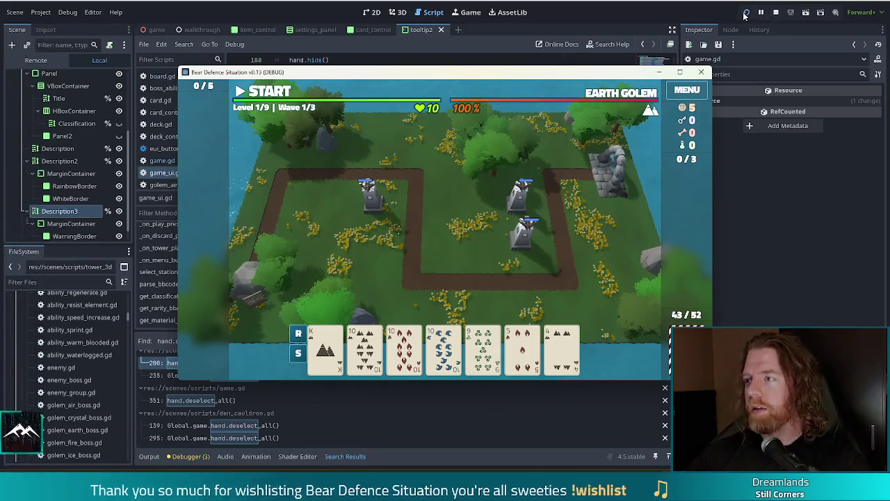
# Stop the running game, relaunch it, and shift the game window slightly left.
pyautogui.click(776, 12)
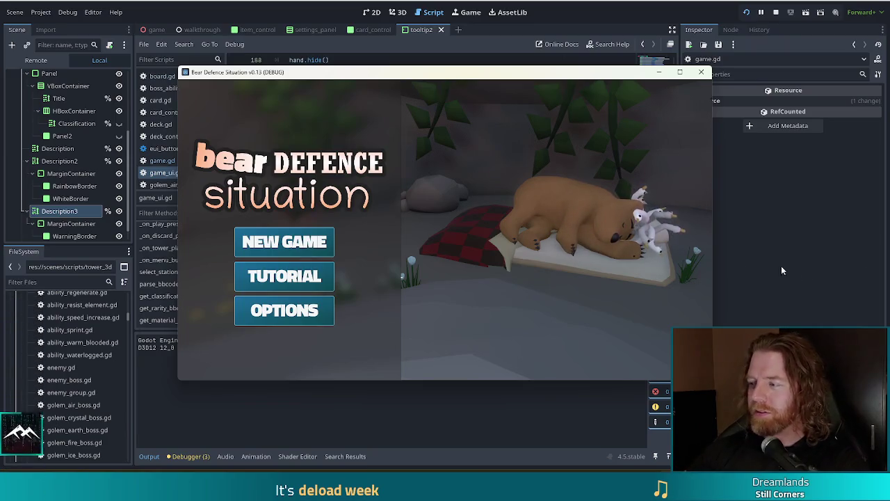
pyautogui.moveTo(336, 76); pyautogui.dragTo(320, 73)
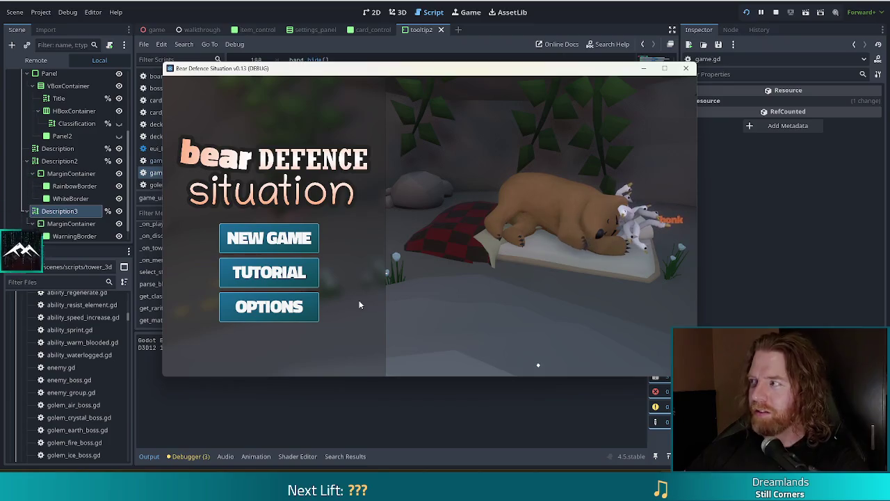
# Start a new game and build a Ballista Tower from the 4 of Fire and 4 of Wind after one cancel.
pyautogui.click(277, 240)
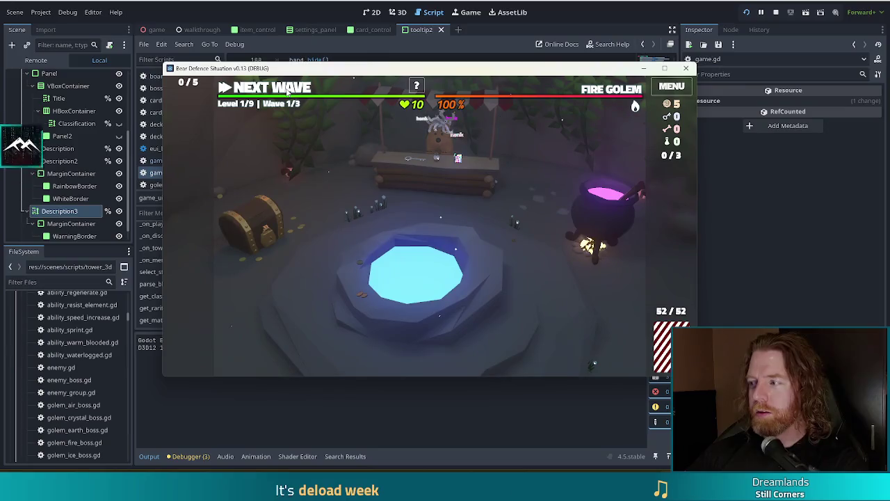
pyautogui.click(287, 92)
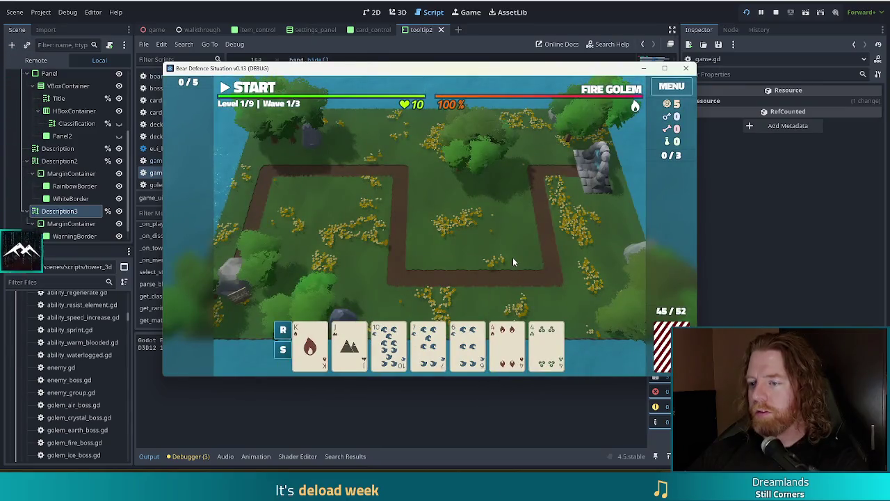
pyautogui.click(507, 344)
pyautogui.click(546, 344)
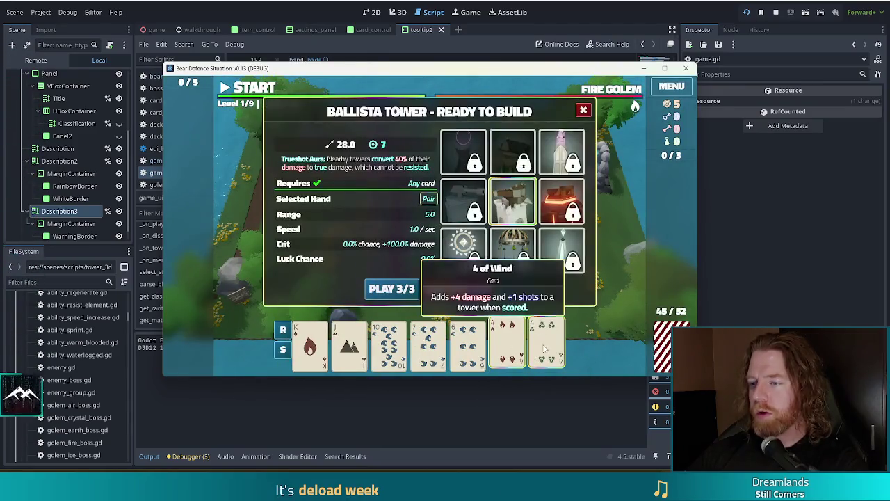
pyautogui.click(398, 290)
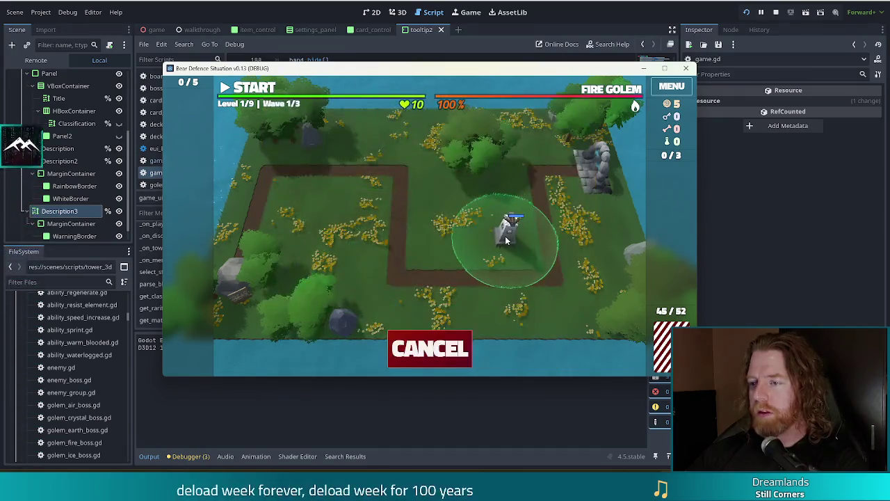
pyautogui.click(429, 348)
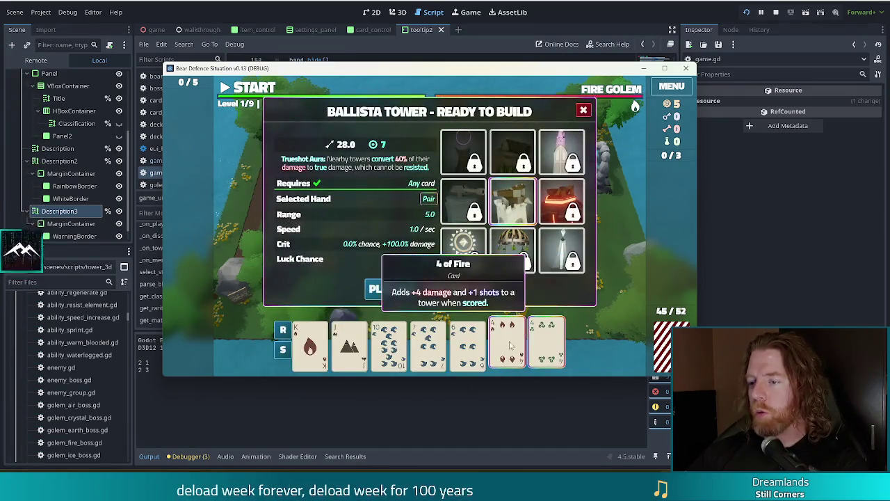
pyautogui.click(509, 344)
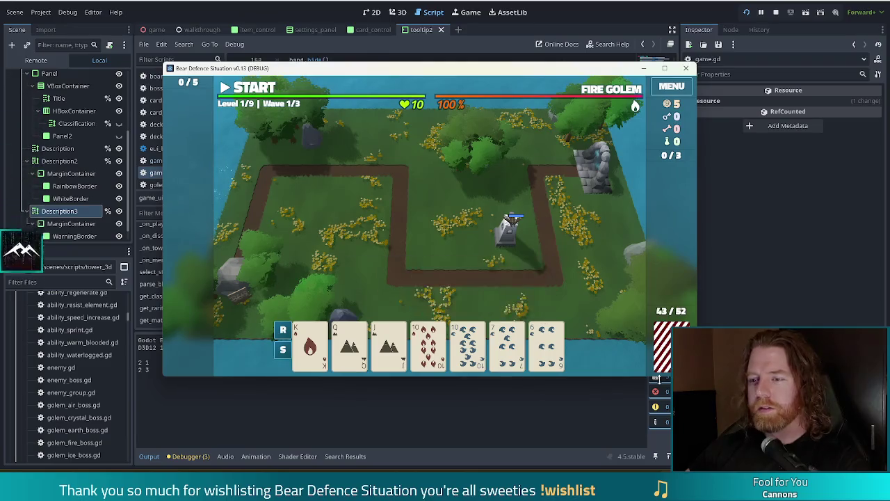
pyautogui.click(511, 355)
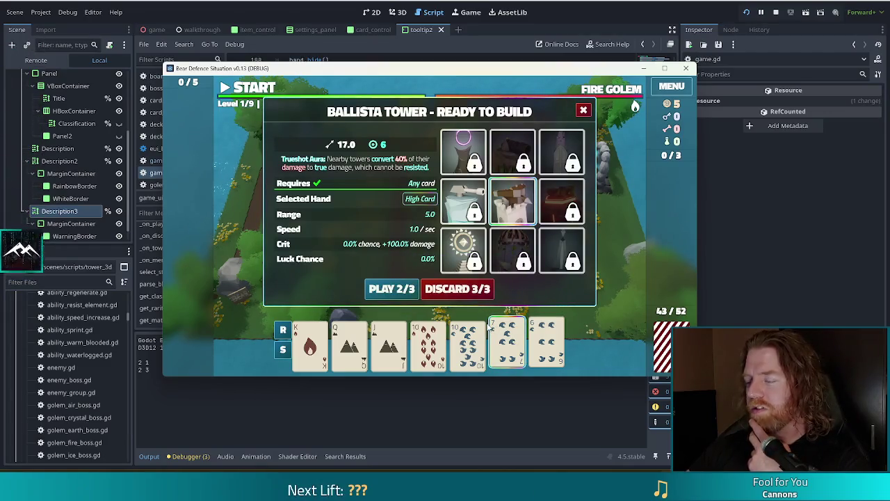
# Drop the 7 of Water and pair the 10 of Fire and 10 of Water for a Ballista Tower.
pyautogui.moveTo(459, 206)
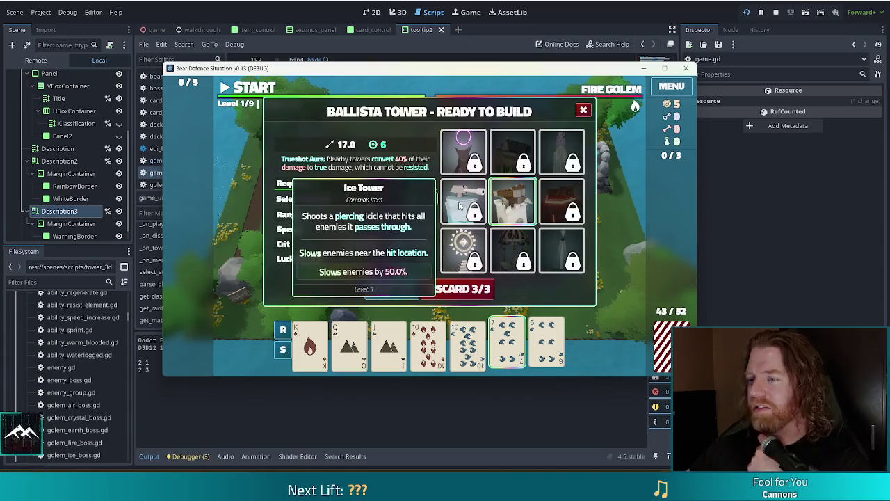
pyautogui.moveTo(479, 339)
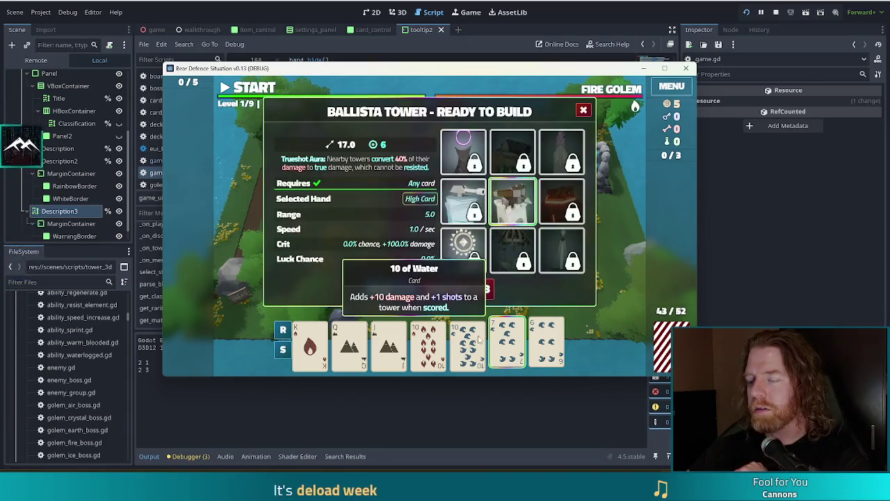
pyautogui.click(576, 337)
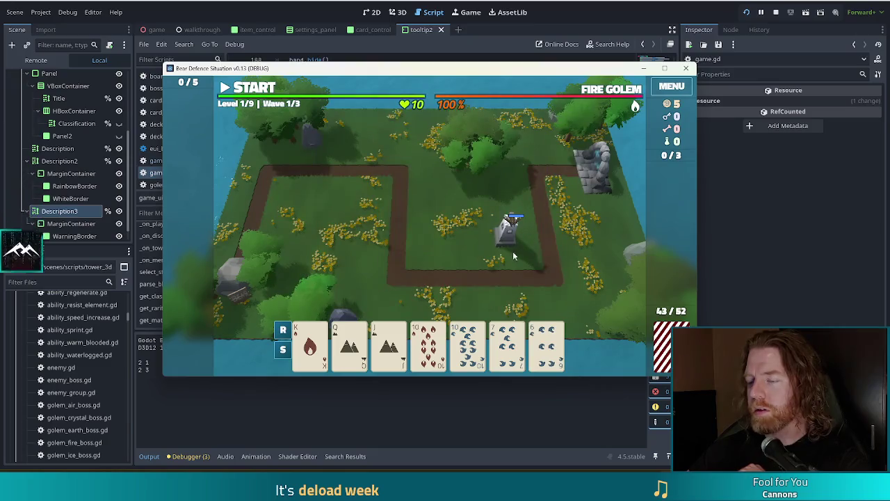
pyautogui.click(428, 344)
pyautogui.click(468, 345)
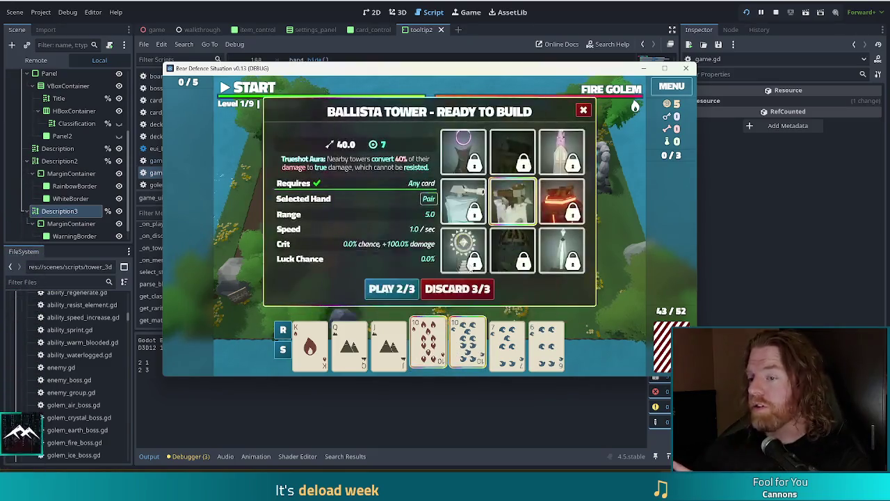
pyautogui.click(391, 288)
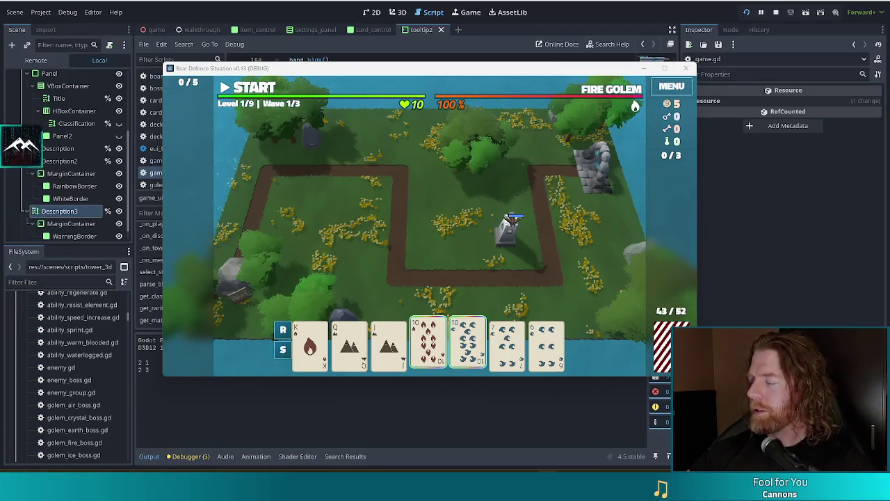
# Retest cancelling placement via button and right-click, discard the tens, and return to the editor.
pyautogui.moveTo(469, 342)
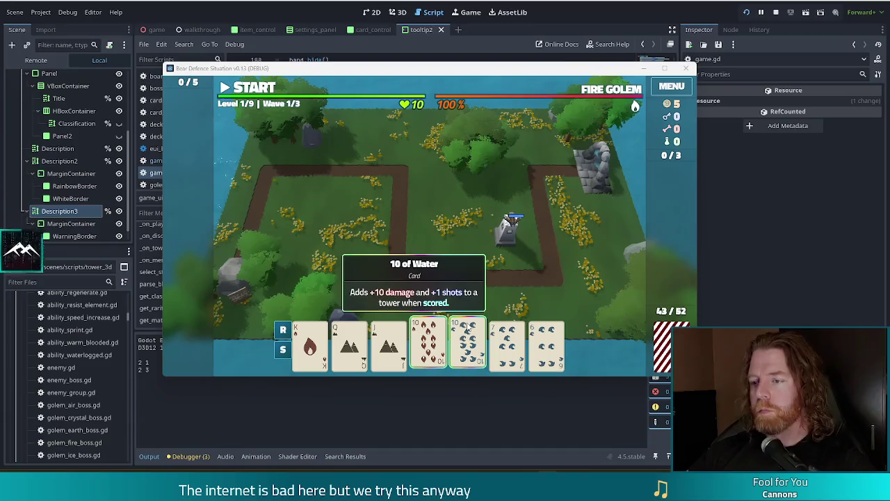
pyautogui.moveTo(489, 283)
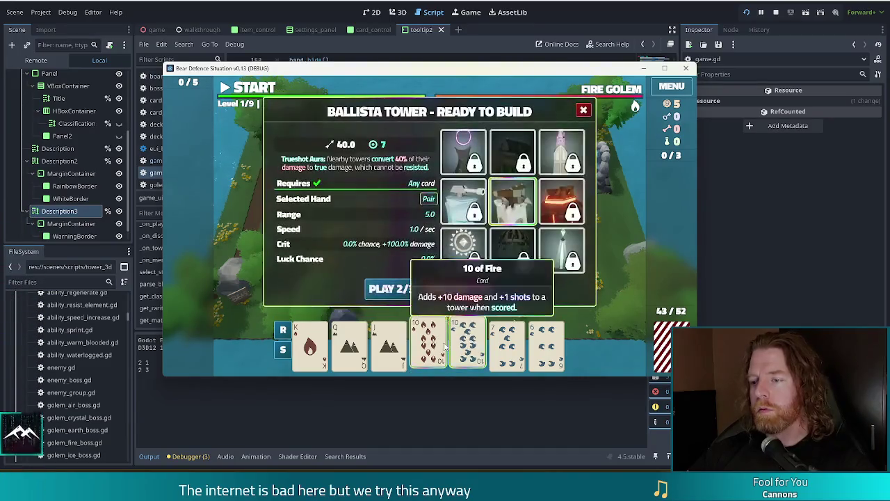
pyautogui.click(385, 290)
pyautogui.click(442, 355)
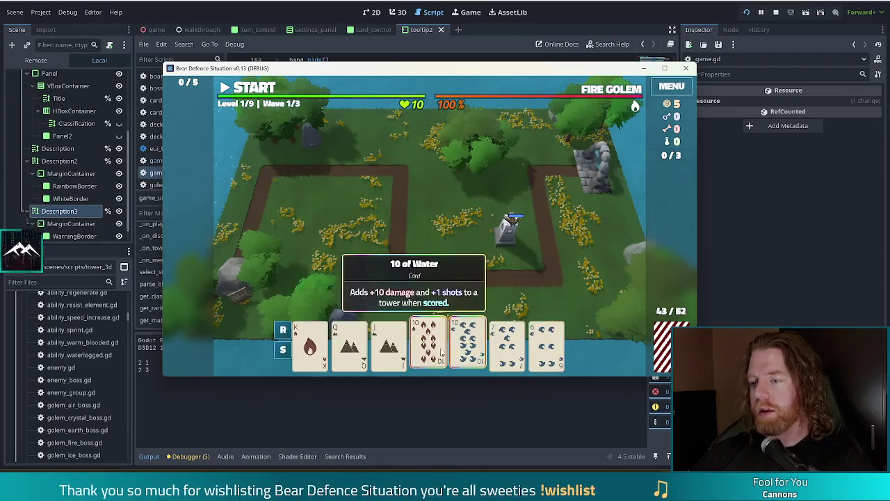
pyautogui.moveTo(427, 334)
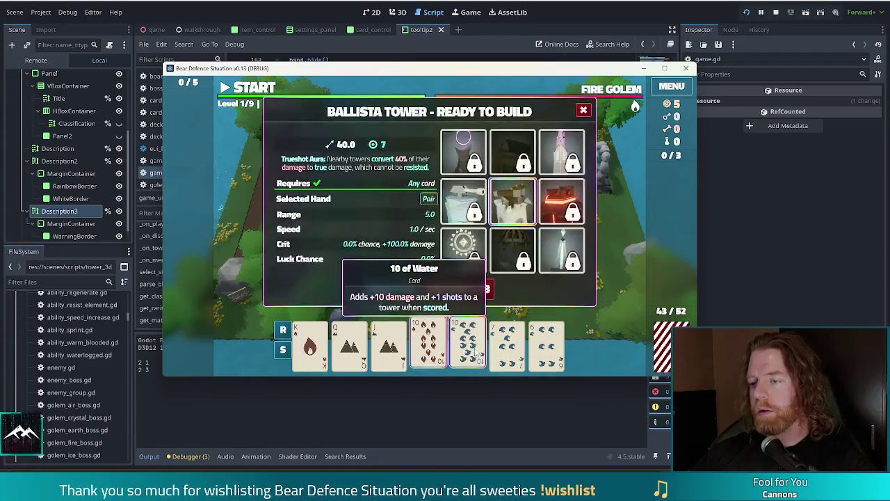
pyautogui.click(392, 289)
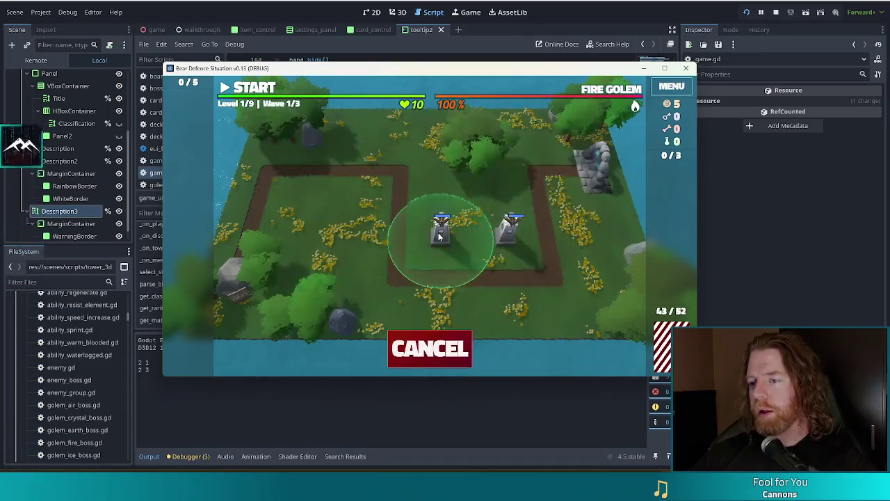
pyautogui.rightClick(437, 237)
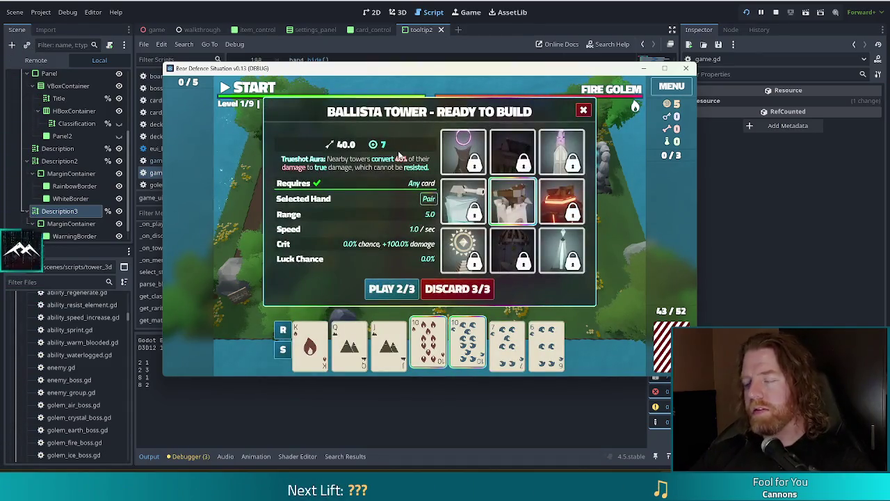
pyautogui.press('d')
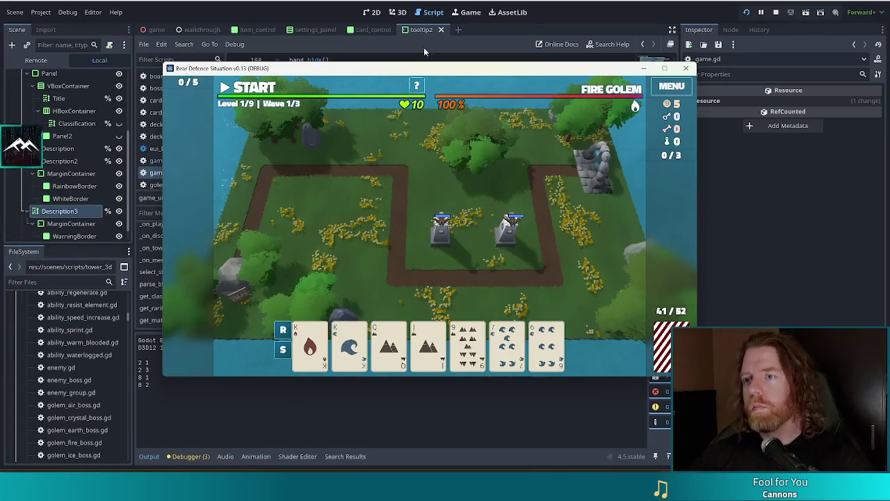
pyautogui.hotkey('alt', 'Tab')
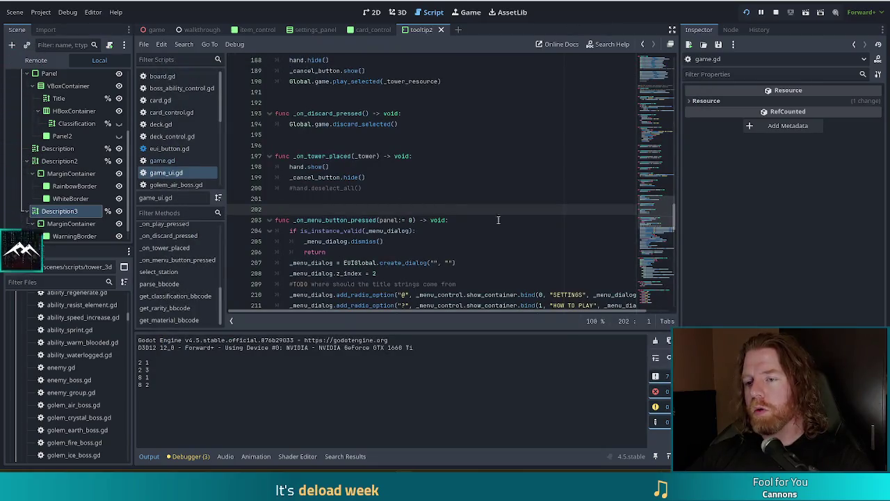
pyautogui.click(372, 180)
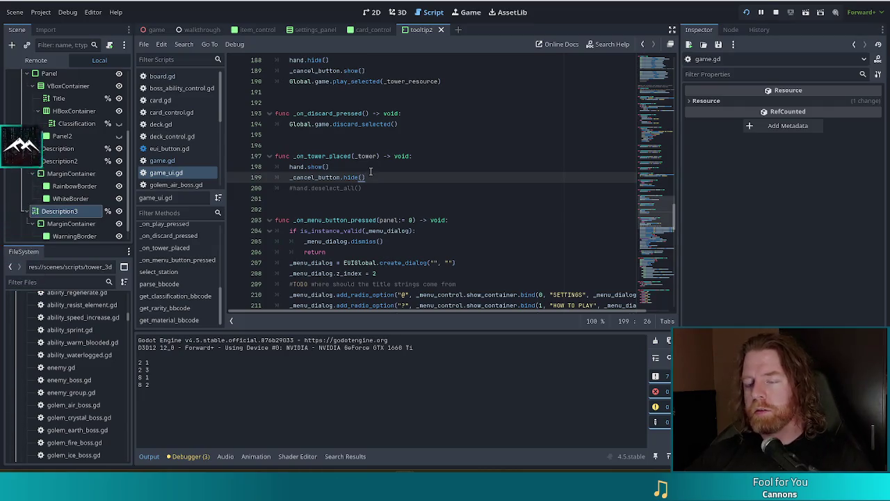
pyautogui.click(308, 176)
pyautogui.moveTo(346, 177)
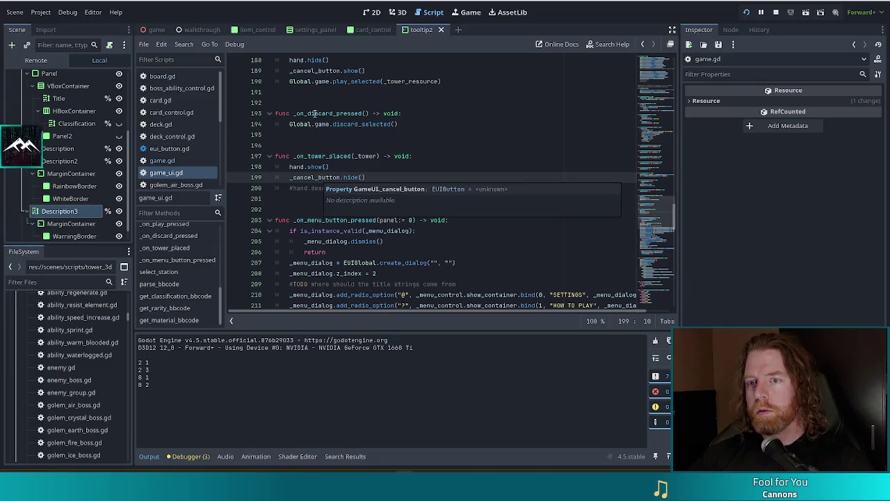
pyautogui.click(328, 70)
pyautogui.scroll(2, 383, 130)
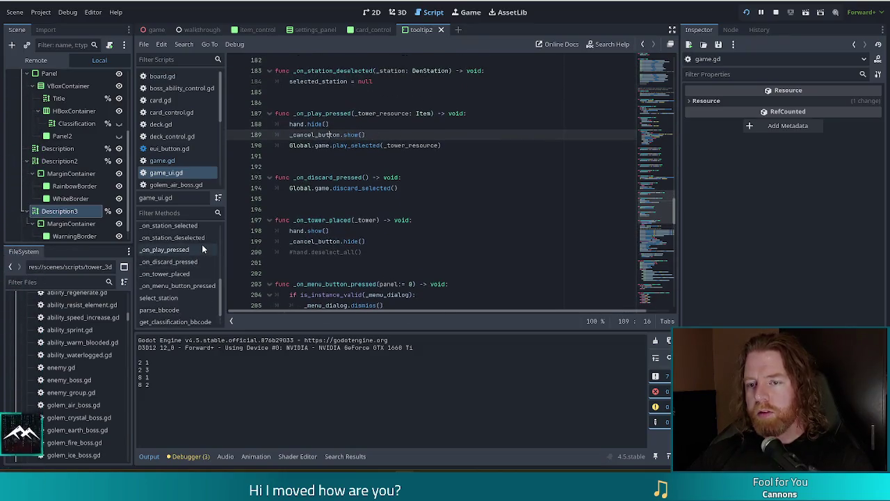
pyautogui.scroll(3, 202, 244)
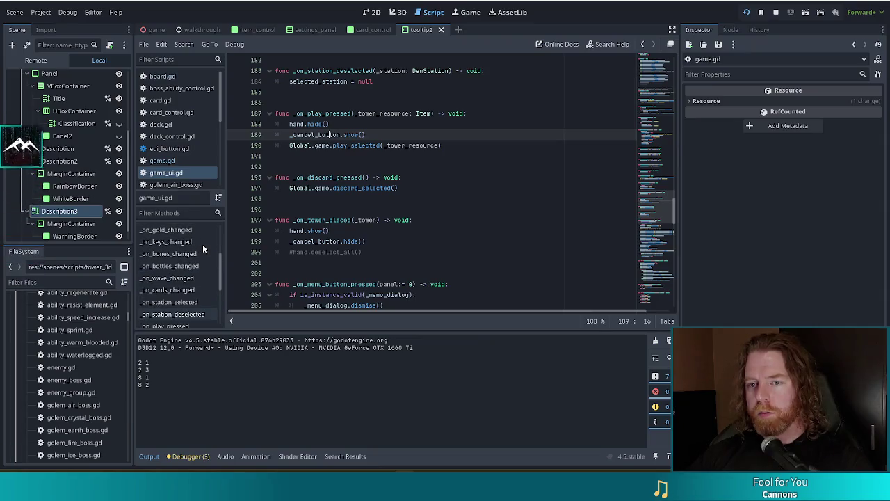
pyautogui.scroll(3, 203, 244)
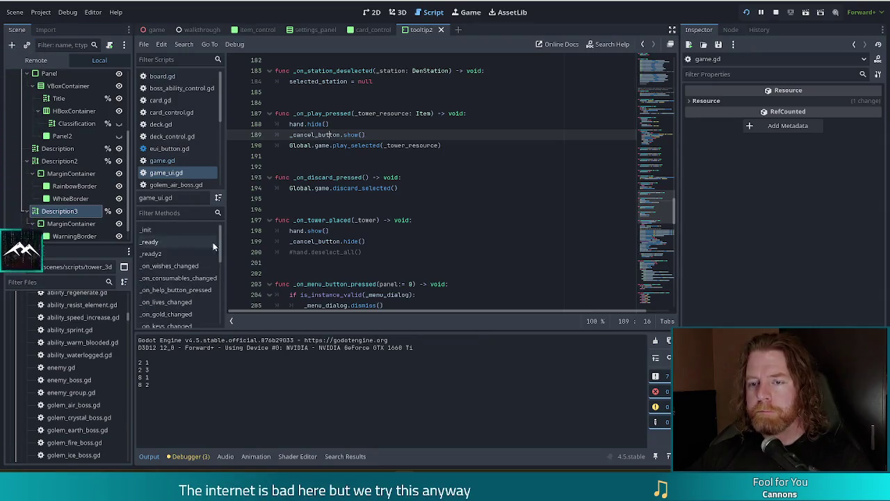
pyautogui.click(411, 175)
pyautogui.hotkey('ctrl', 'f')
pyautogui.write('cancel_pre')
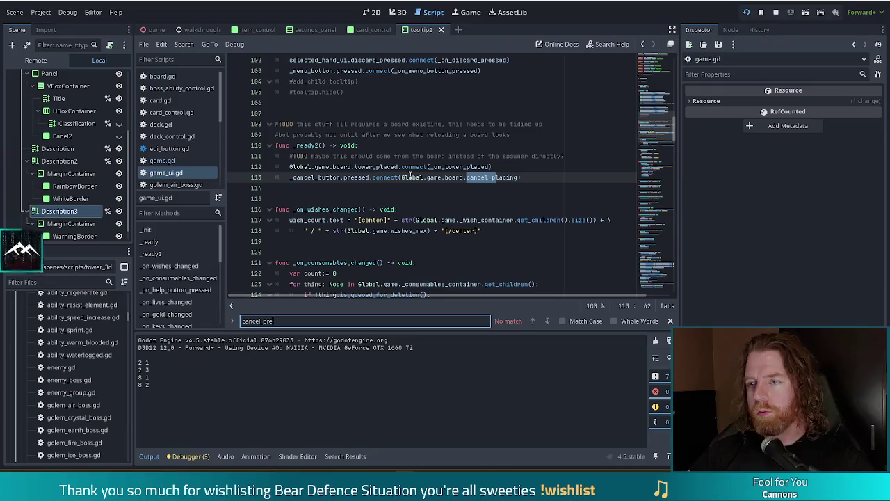
pyautogui.press('BackSpace')
pyautogui.press('BackSpace')
pyautogui.press('BackSpace')
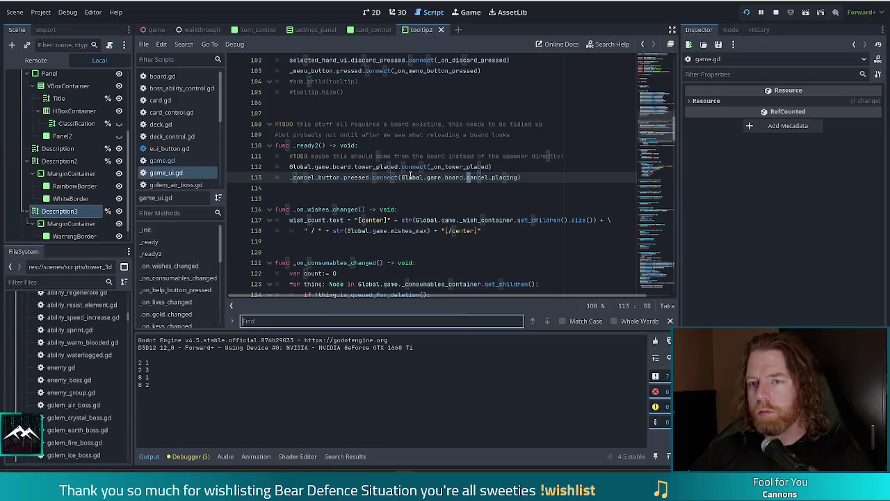
pyautogui.write('on_can')
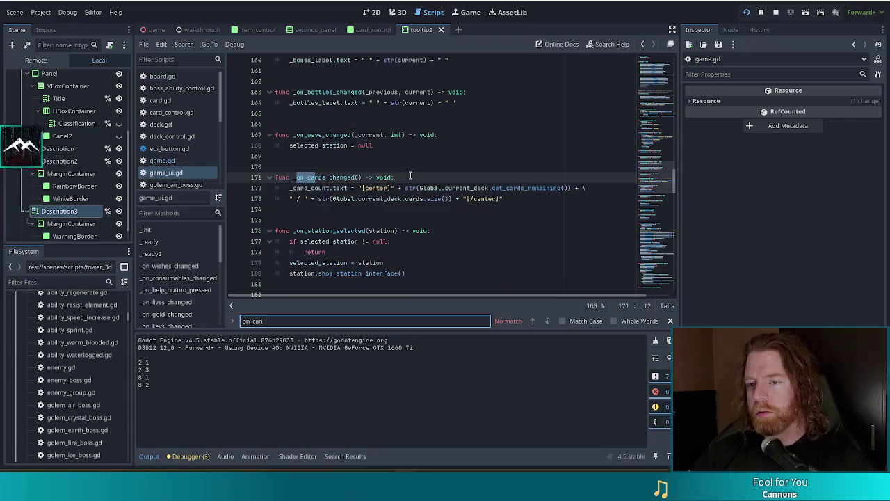
pyautogui.press('BackSpace')
pyautogui.press('BackSpace')
pyautogui.press('BackSpace')
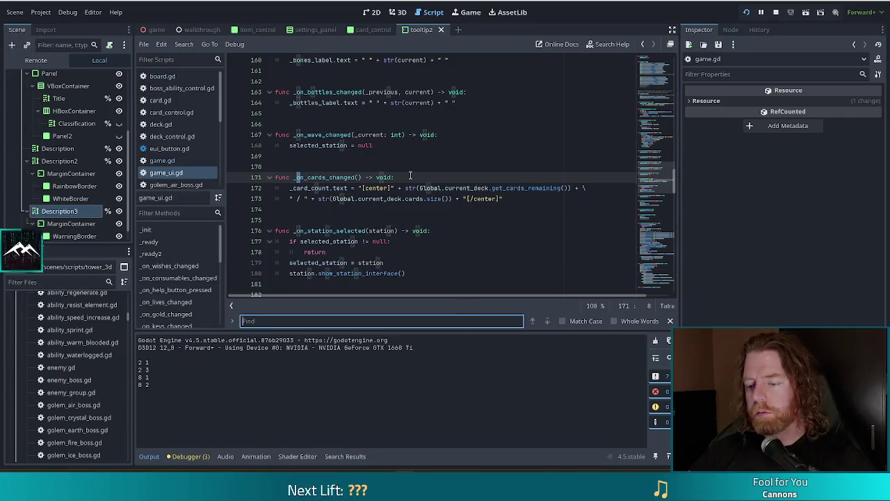
pyautogui.hotkey('ctrl', 'shift', 'f')
pyautogui.write('on_can')
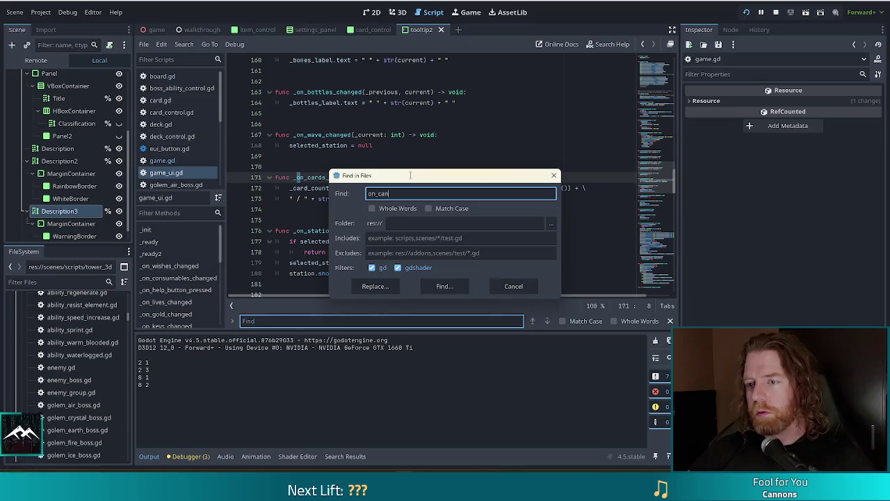
pyautogui.write('l')
# Search the project for on_cancel and open the tower_3d.gd call on line 189.
pyautogui.press('Return')
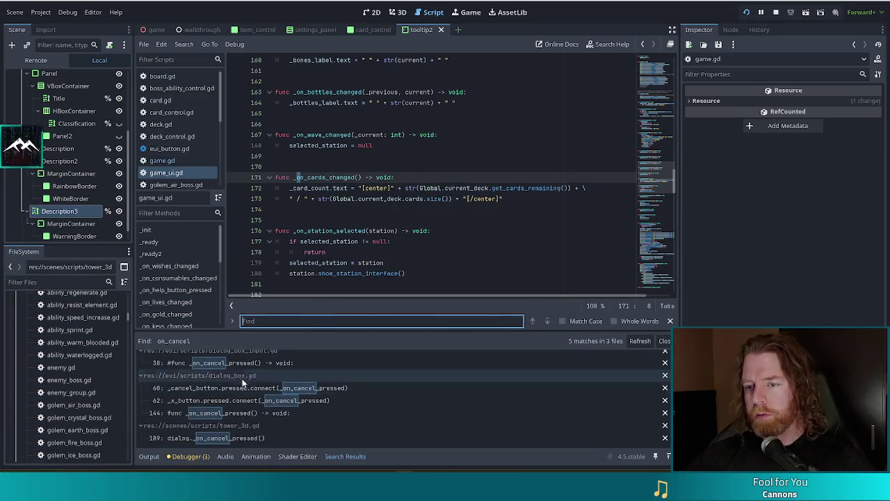
pyautogui.click(257, 366)
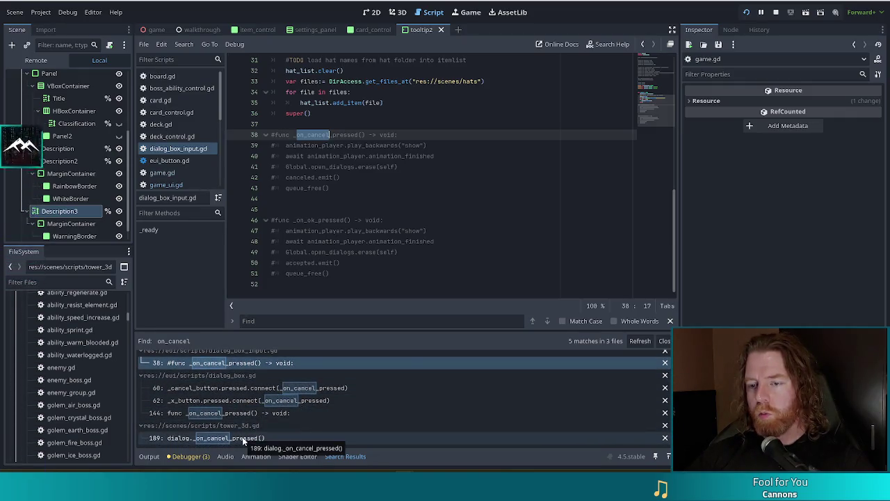
pyautogui.click(243, 439)
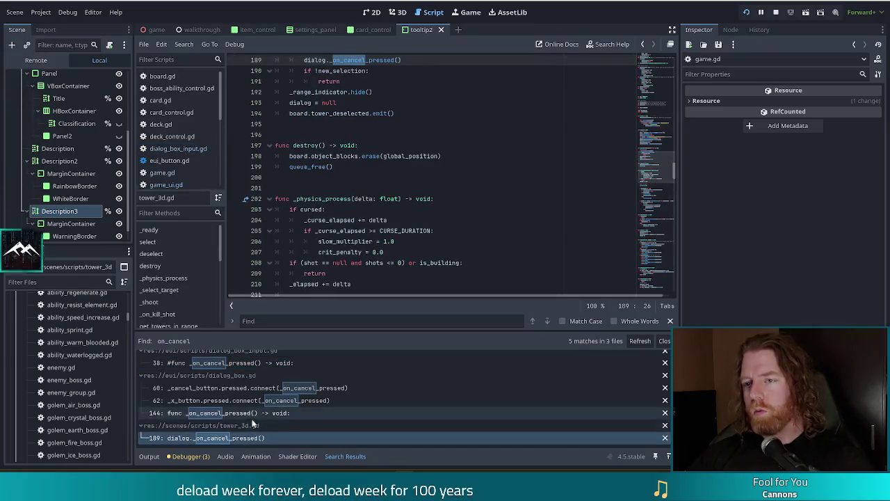
pyautogui.scroll(1, 401, 230)
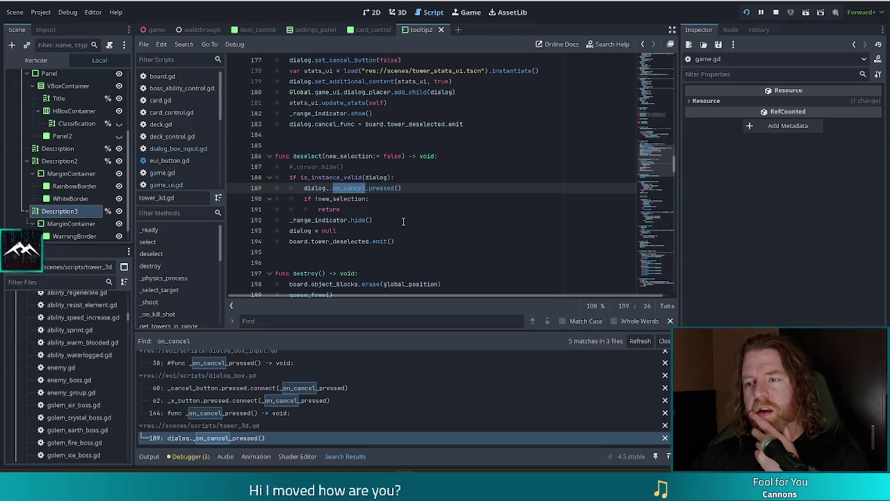
pyautogui.click(374, 188)
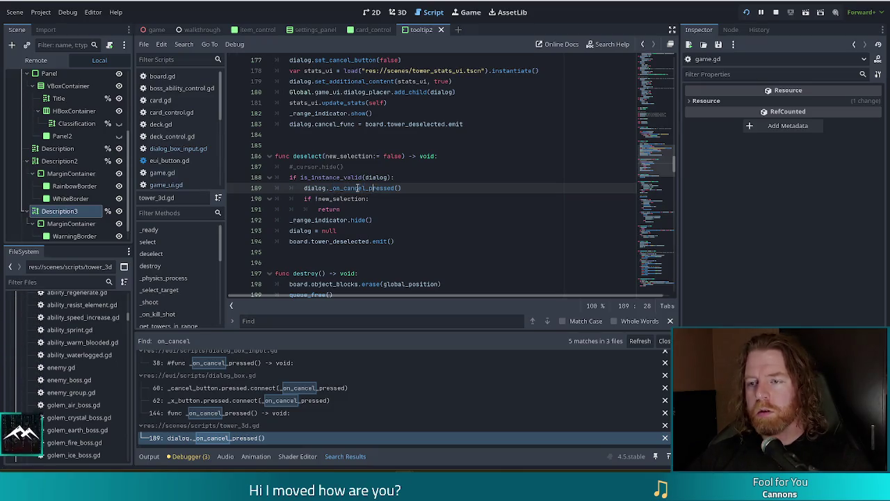
# Follow _on_cancel_pressed to its canceled emit in dialog_box.gd, then return to tower_3d.gd.
pyautogui.keyDown('ctrl'); pyautogui.click(366, 188); pyautogui.keyUp('ctrl')
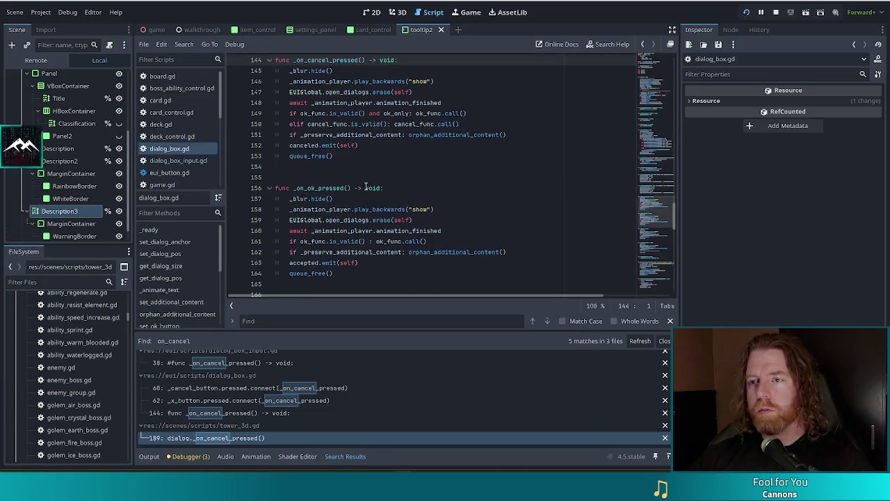
pyautogui.click(367, 147)
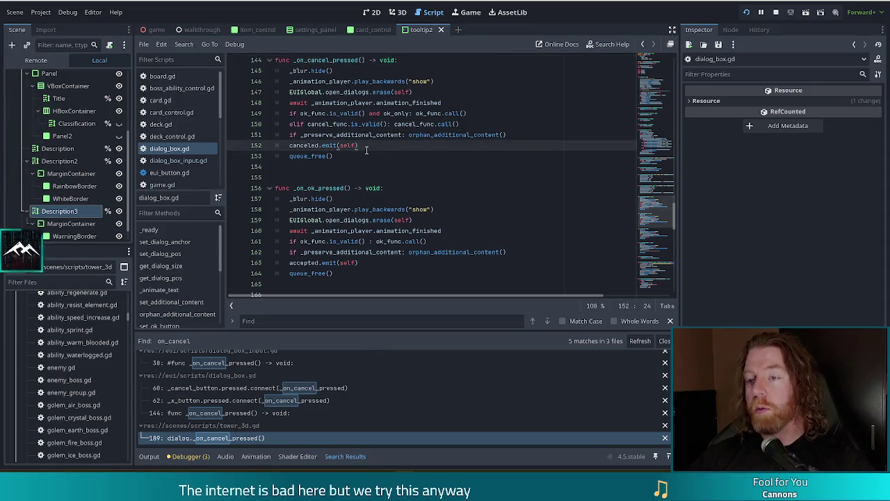
pyautogui.hotkey('alt', 'Left')
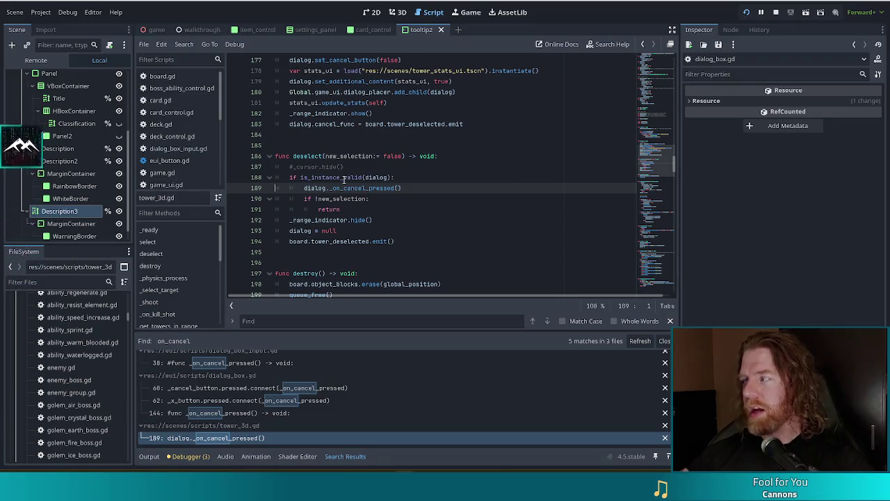
# Review lines 190–195 of tower_3d.gd's deselect function, then switch to game_ui.gd at line 173.
pyautogui.moveTo(344, 179)
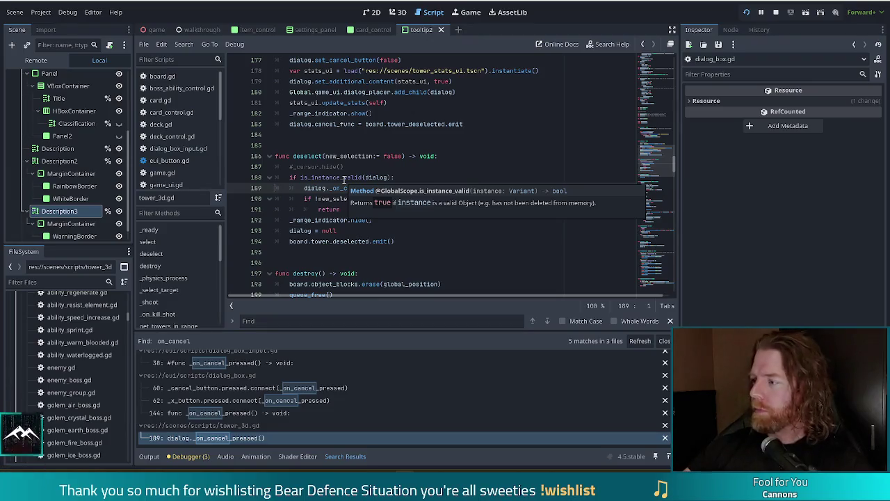
pyautogui.click(396, 241)
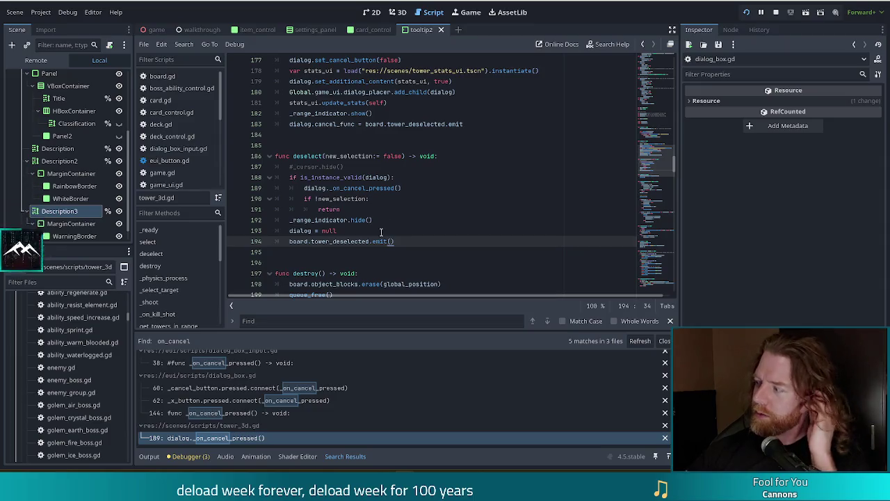
pyautogui.moveTo(379, 237)
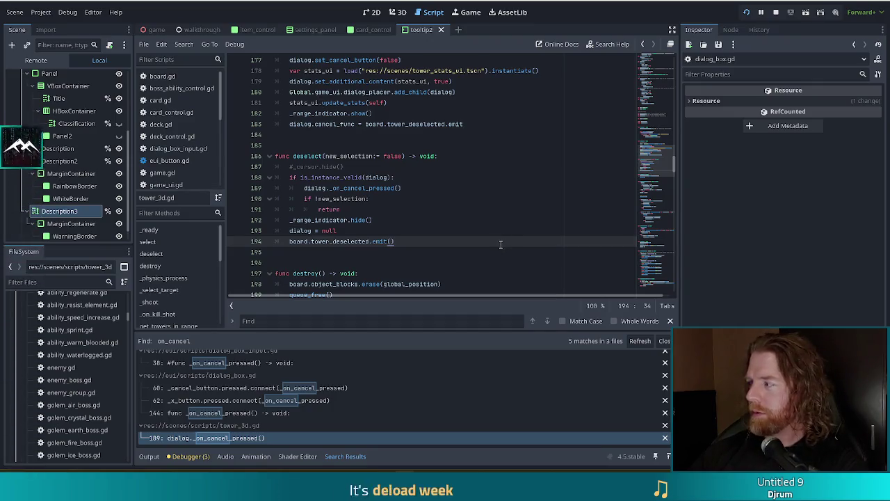
pyautogui.click(424, 232)
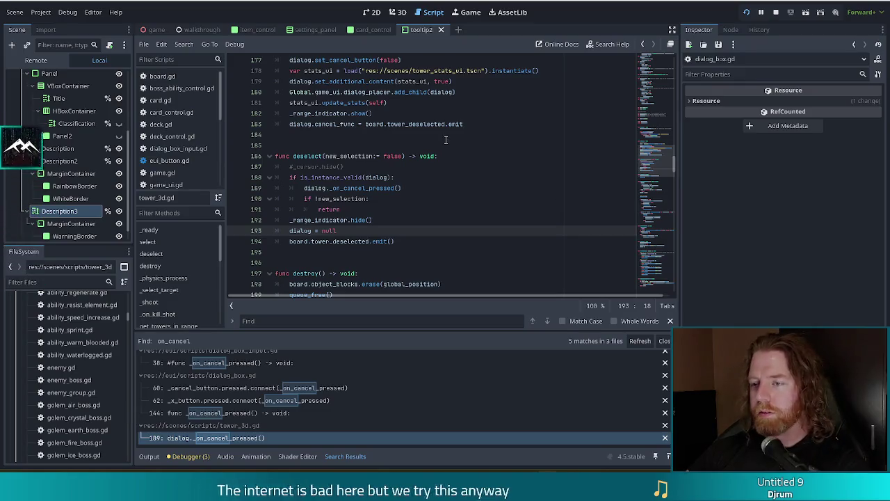
pyautogui.click(428, 200)
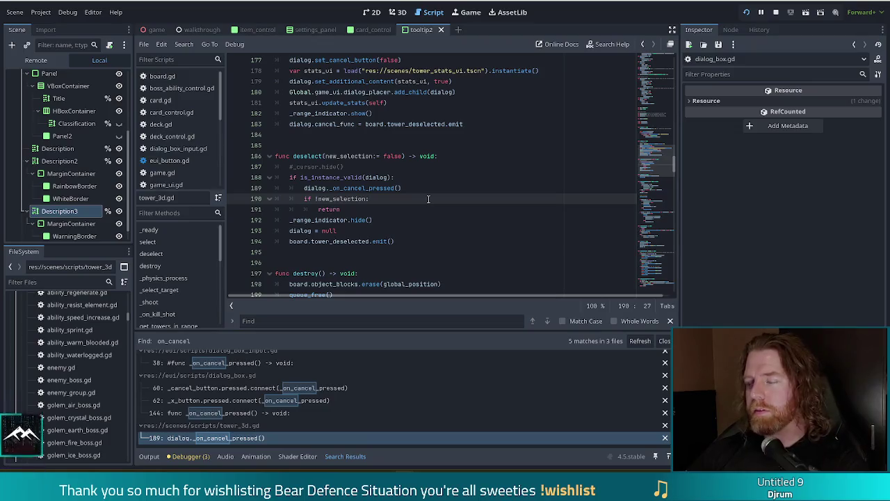
pyautogui.click(424, 205)
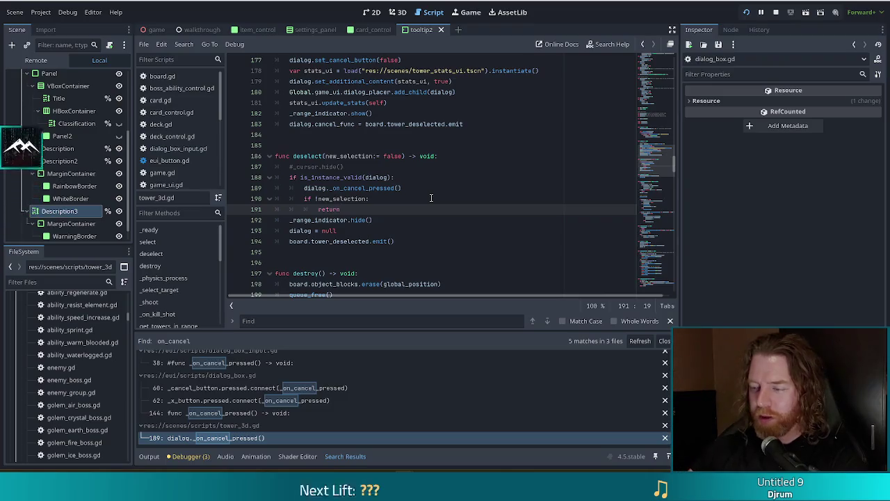
pyautogui.click(431, 242)
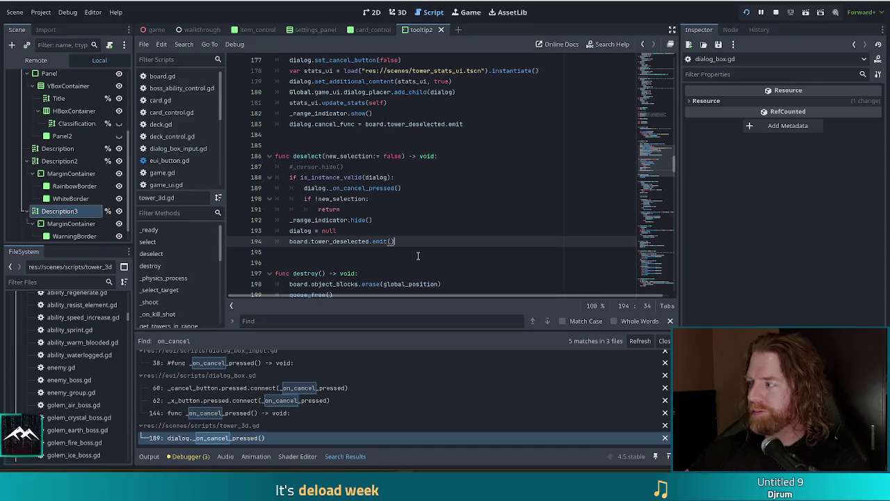
pyautogui.click(419, 253)
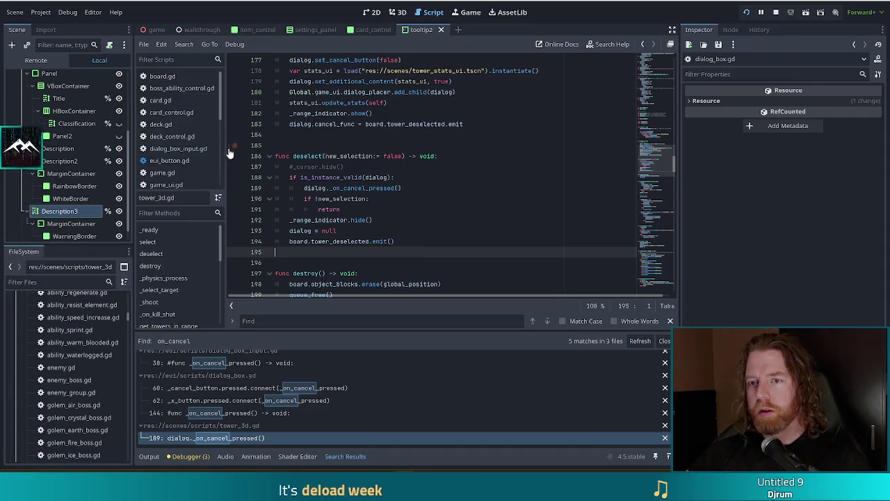
pyautogui.click(167, 185)
pyautogui.click(451, 198)
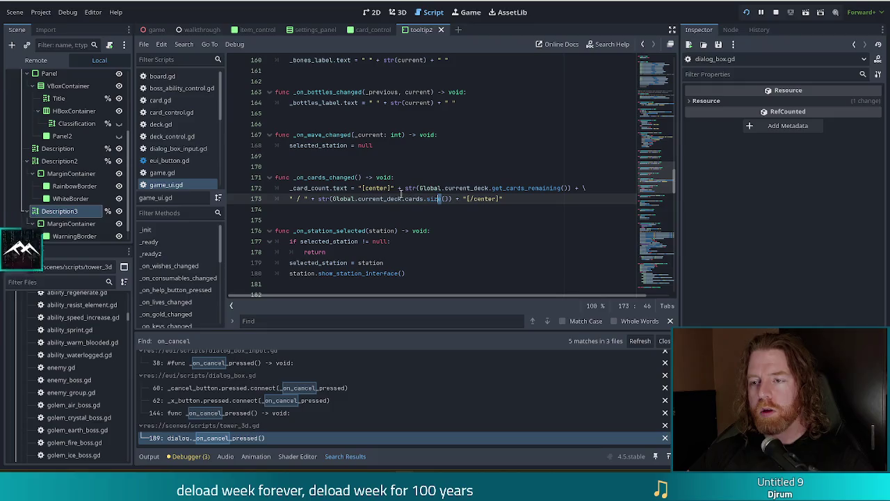
# Find cancel_button. in game_ui.gd and jump to the cancel_placing definition in board.gd.
pyautogui.moveTo(655, 173); pyautogui.dragTo(655, 72)
pyautogui.click(505, 93)
pyautogui.hotkey('ctrl', 'f')
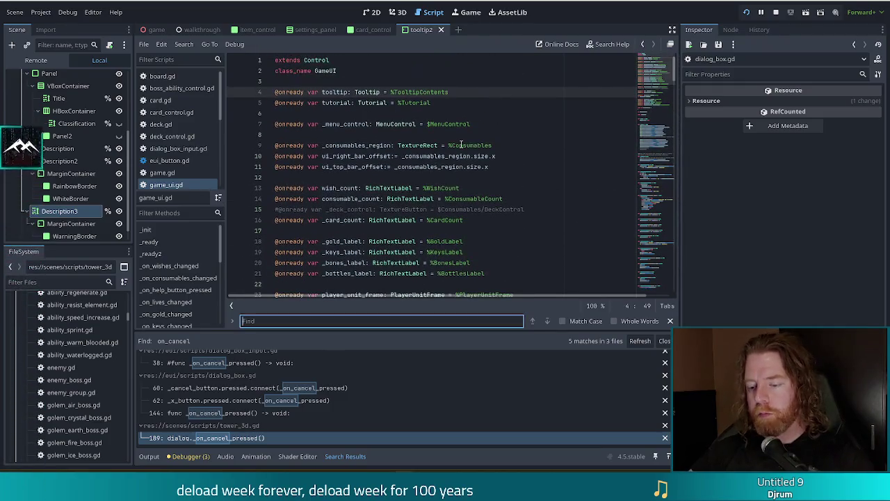
pyautogui.write('cancel')
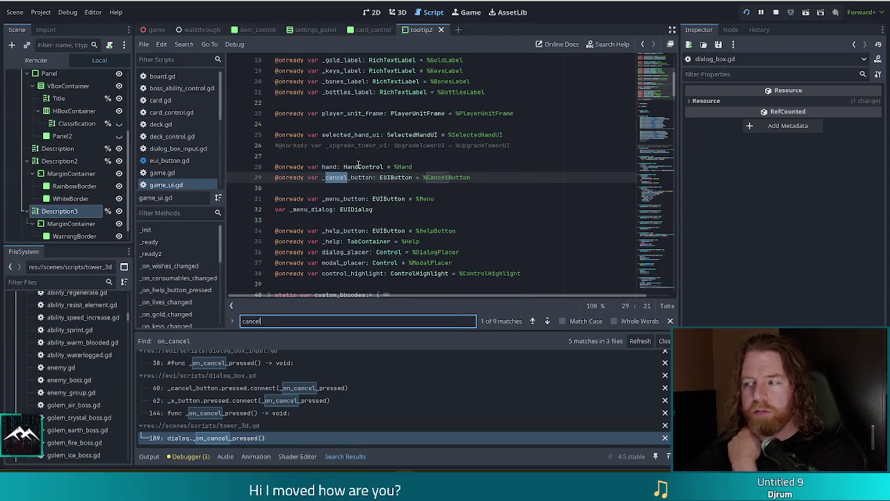
pyautogui.scroll(-1, 374, 180)
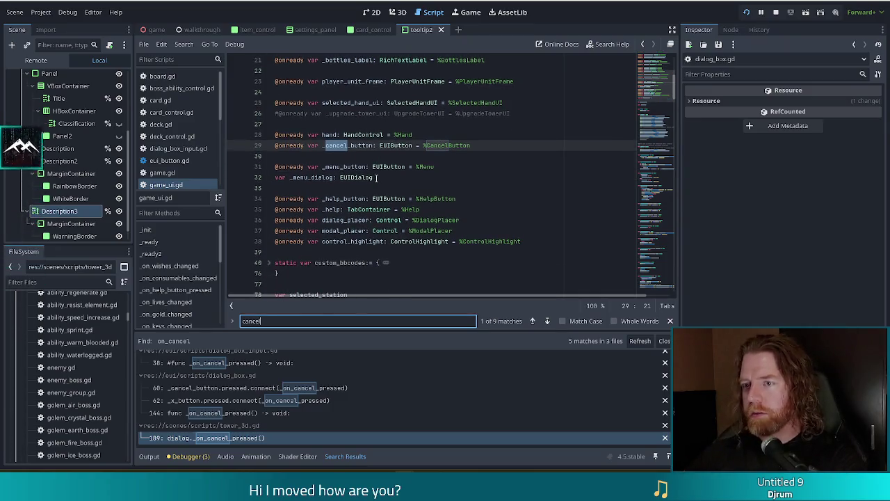
pyautogui.write('_button')
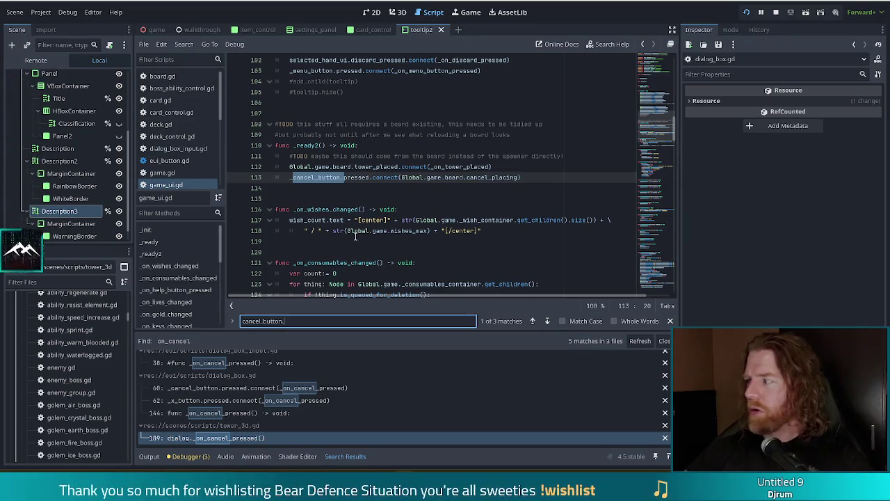
pyautogui.write('.')
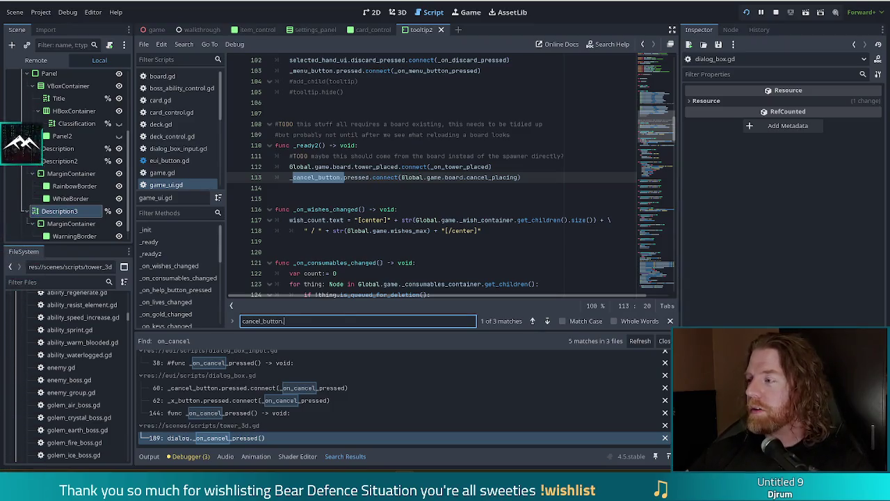
pyautogui.write('.')
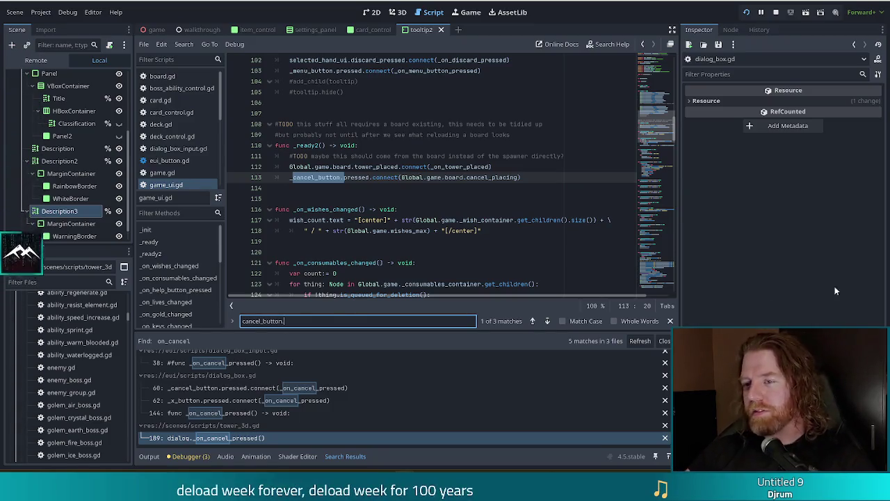
pyautogui.keyDown('ctrl'); pyautogui.click(492, 177); pyautogui.keyUp('ctrl')
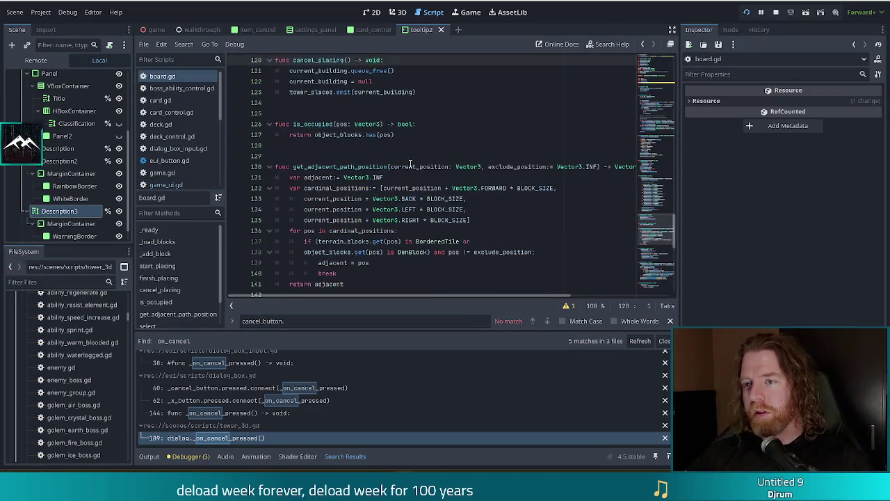
pyautogui.click(419, 93)
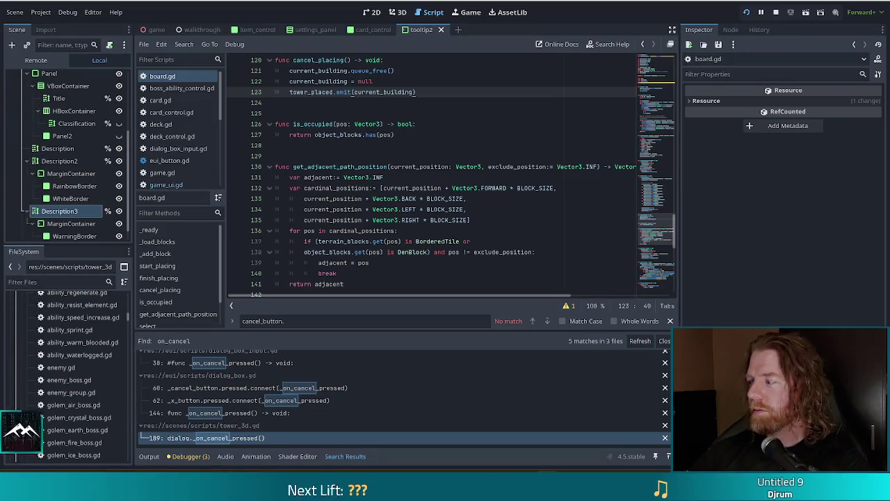
pyautogui.click(480, 208)
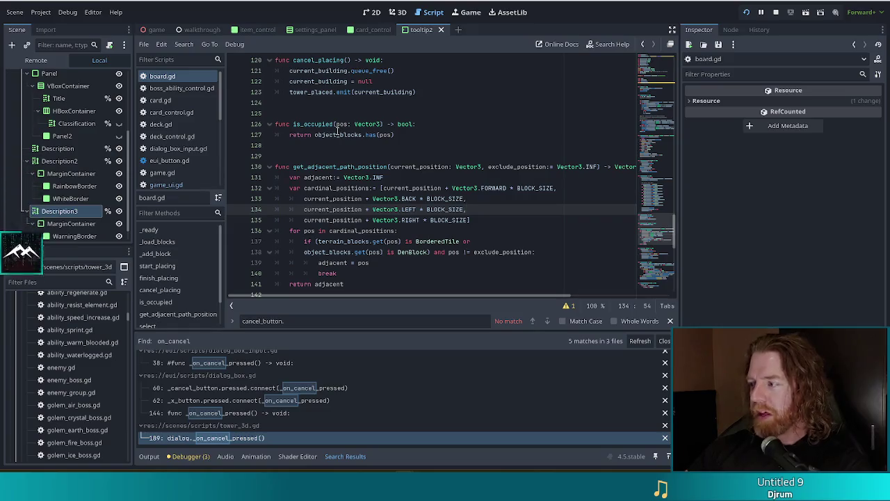
pyautogui.moveTo(338, 134)
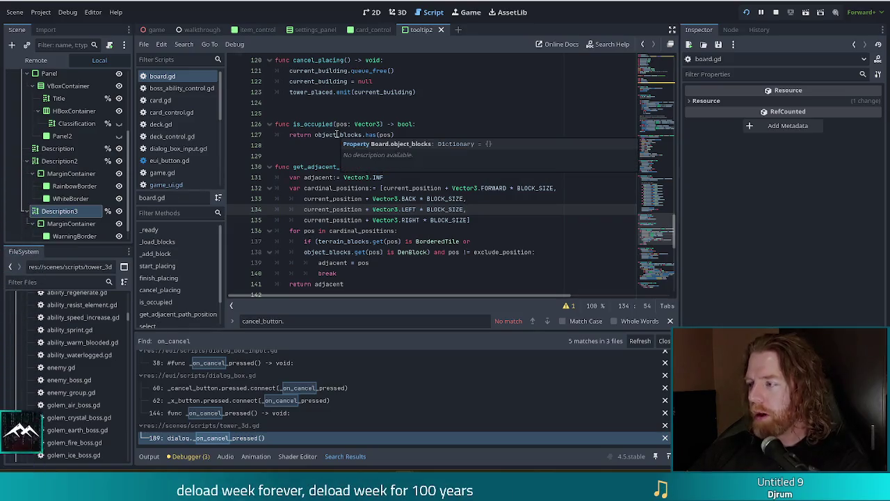
pyautogui.moveTo(337, 134)
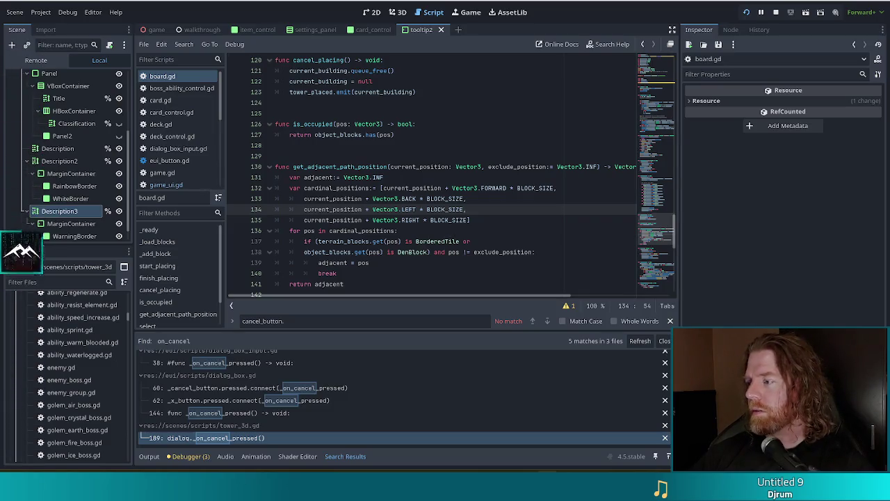
pyautogui.click(472, 217)
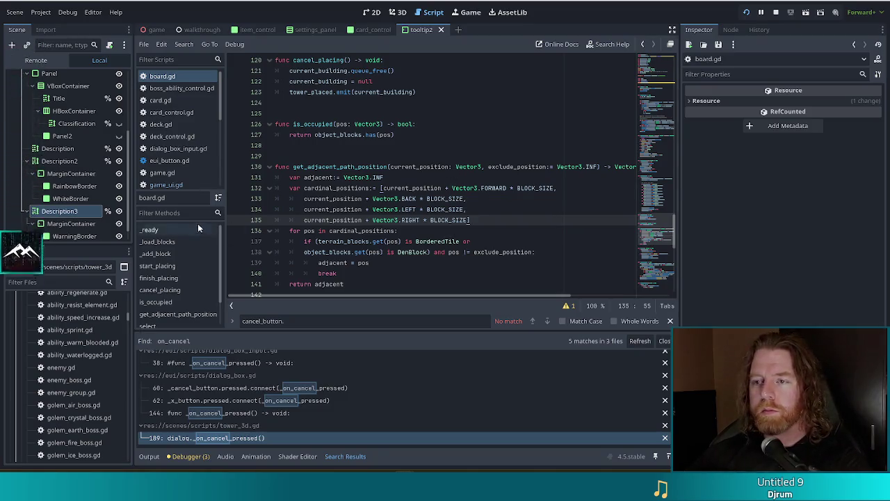
pyautogui.click(373, 92)
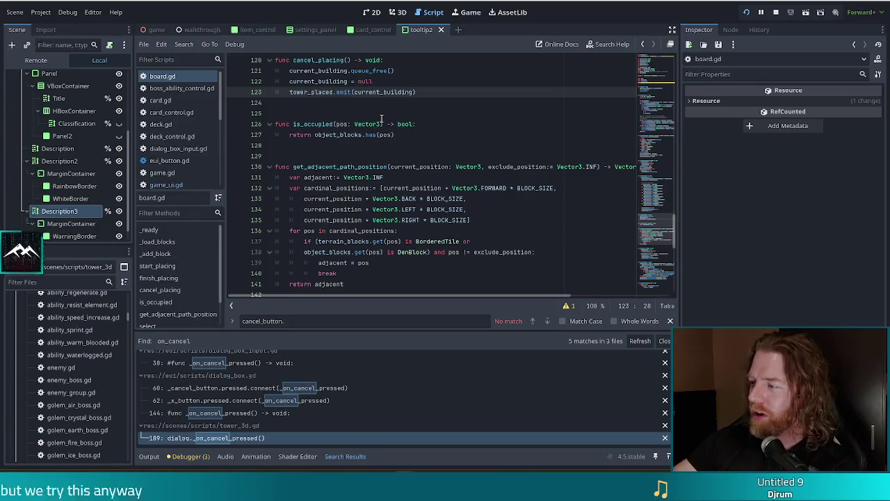
pyautogui.moveTo(380, 123)
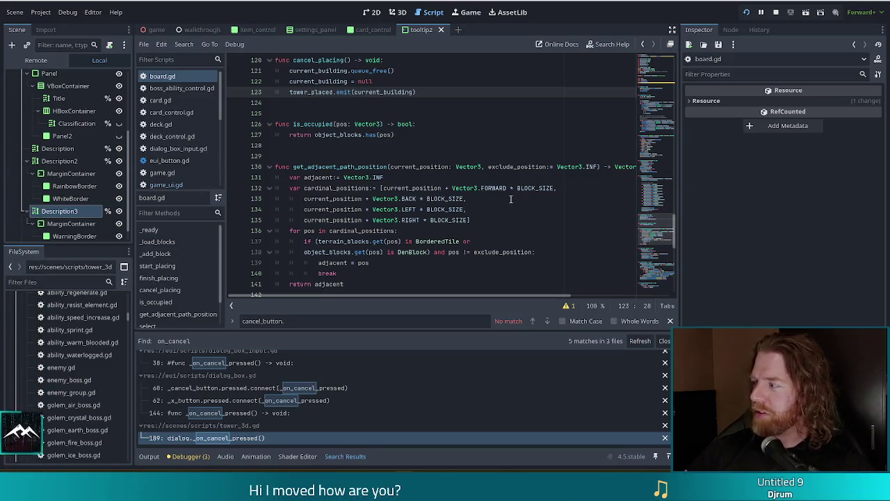
pyautogui.click(485, 219)
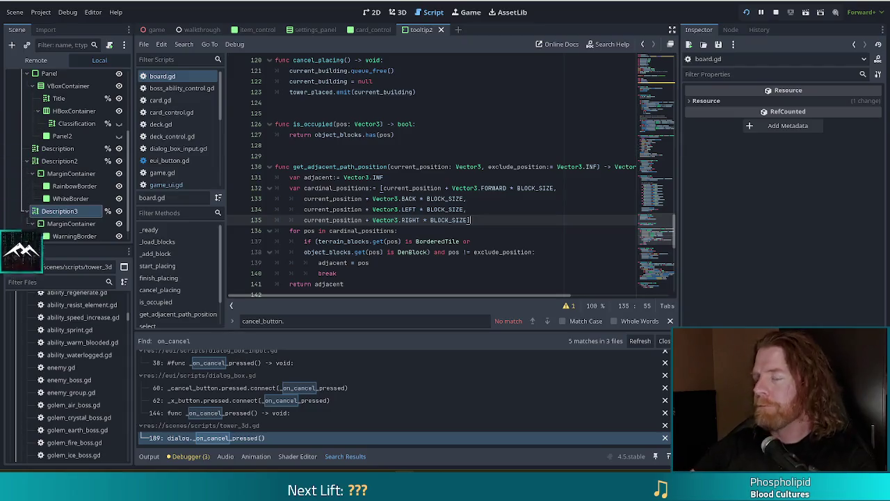
pyautogui.click(443, 194)
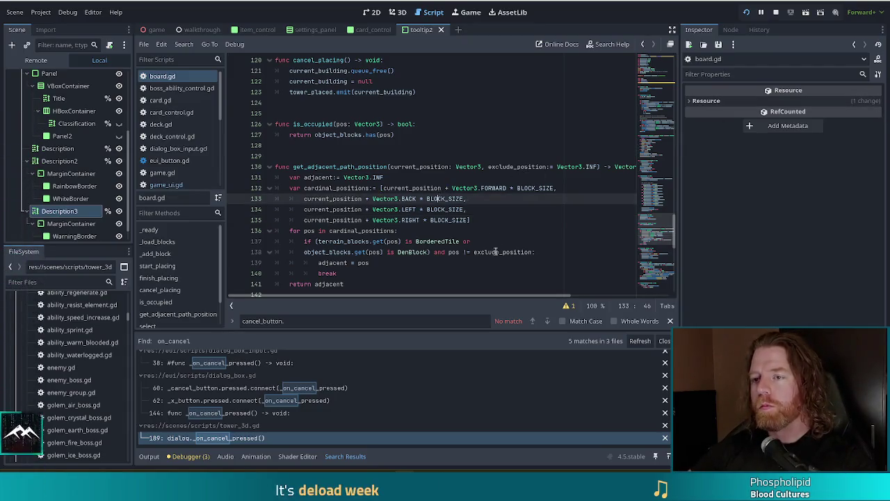
pyautogui.click(419, 93)
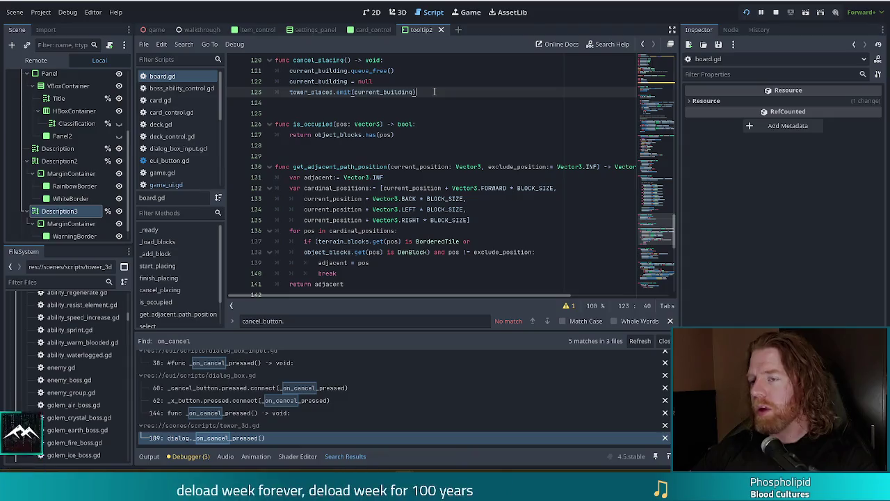
pyautogui.scroll(2, 393, 104)
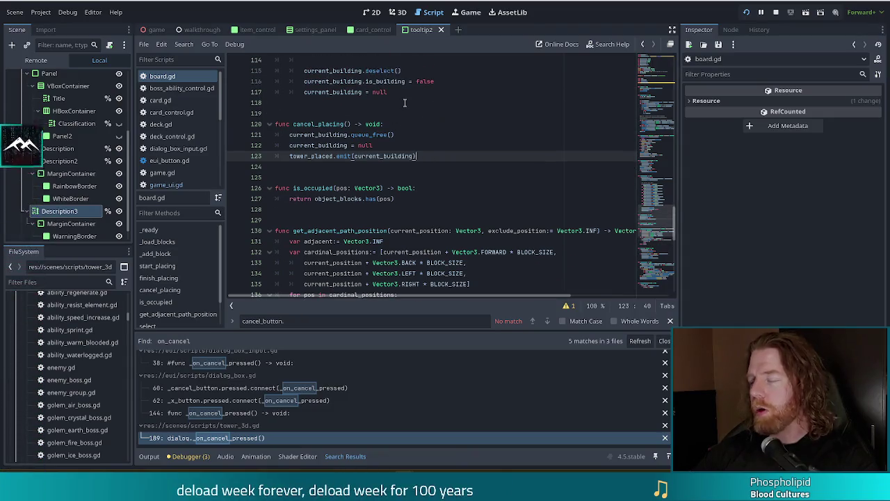
pyautogui.click(416, 142)
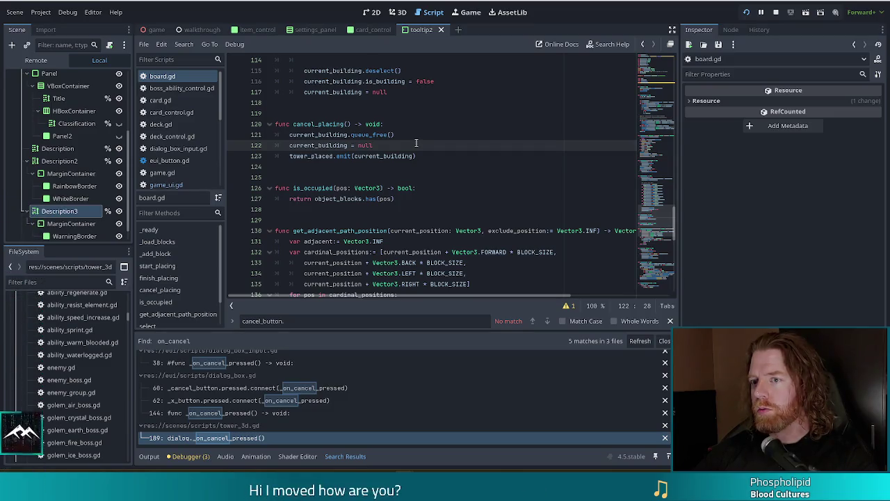
pyautogui.click(457, 156)
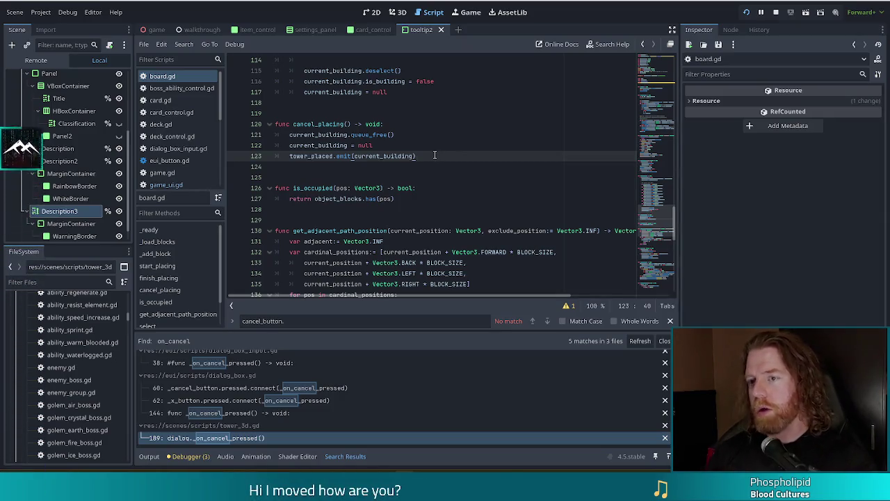
pyautogui.click(379, 155)
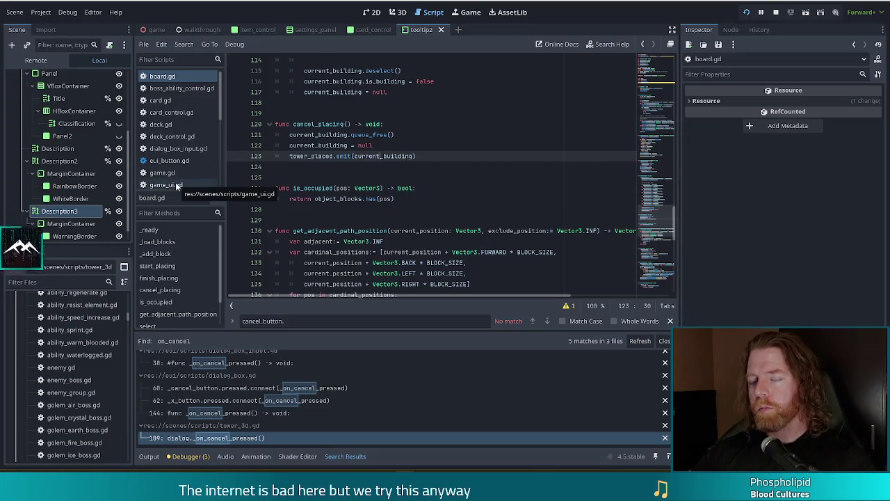
pyautogui.click(169, 172)
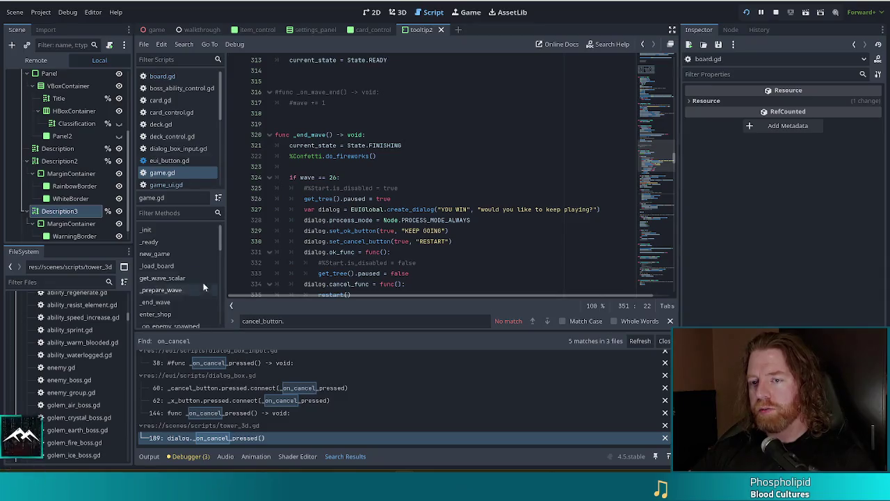
# Search game.gd for 'finish_tower_pla' to reach _on_tower_placed, then place the caret at the end of line 574.
pyautogui.scroll(-3, 198, 282)
pyautogui.click(435, 209)
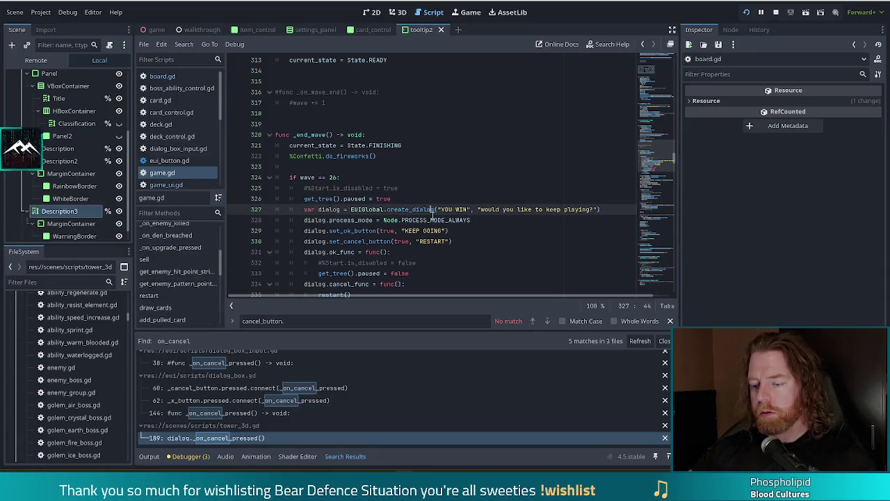
pyautogui.hotkey('ctrl', 'f')
pyautogui.write('placi')
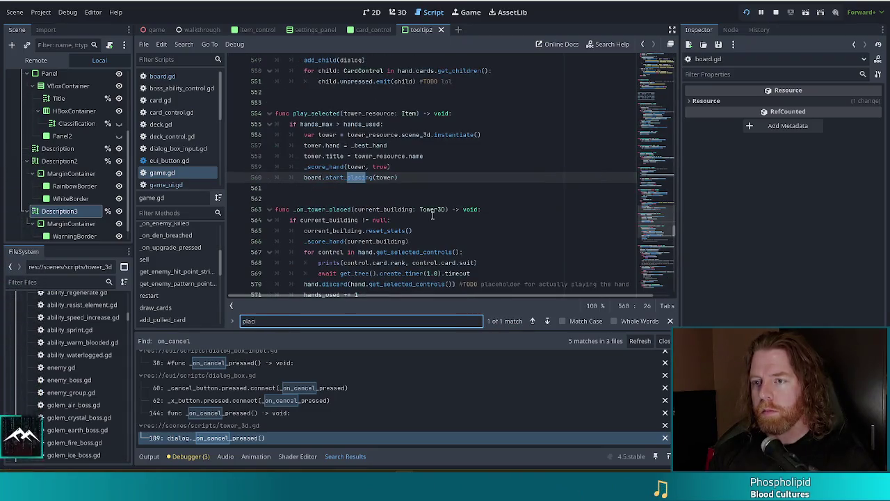
pyautogui.press('BackSpace')
pyautogui.press('BackSpace')
pyautogui.press('BackSpace')
pyautogui.write('finish')
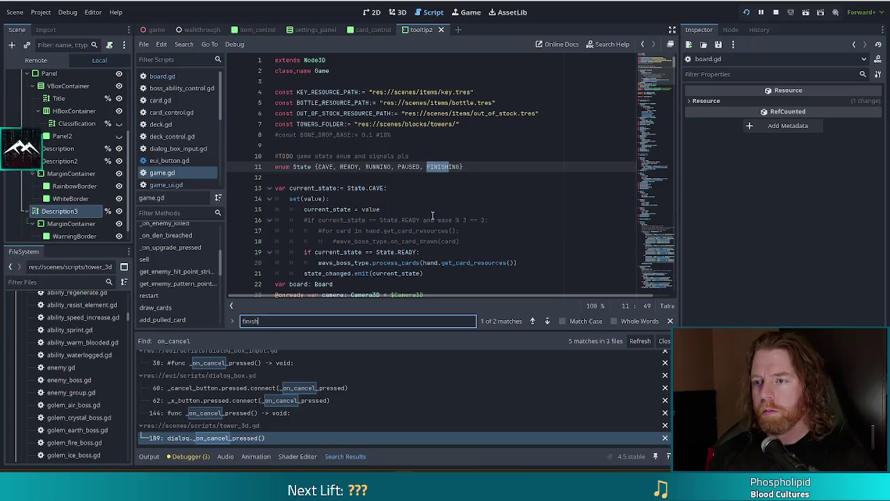
pyautogui.write('_')
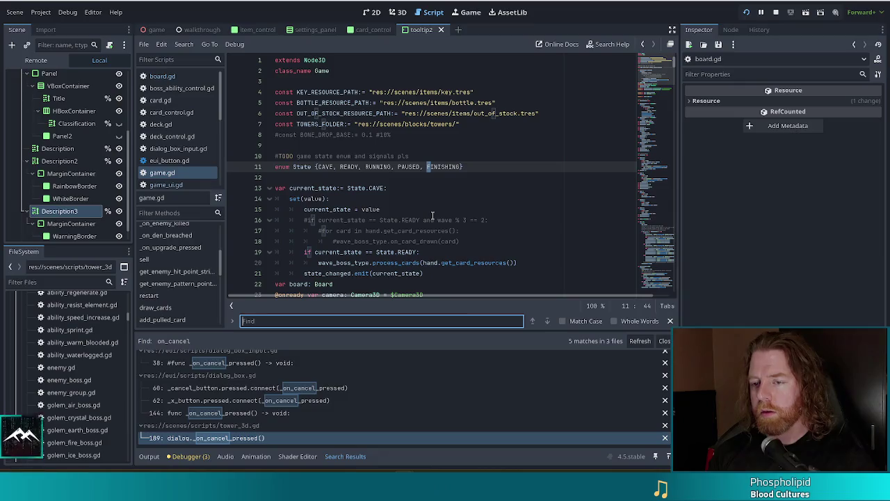
pyautogui.write('tower_pla')
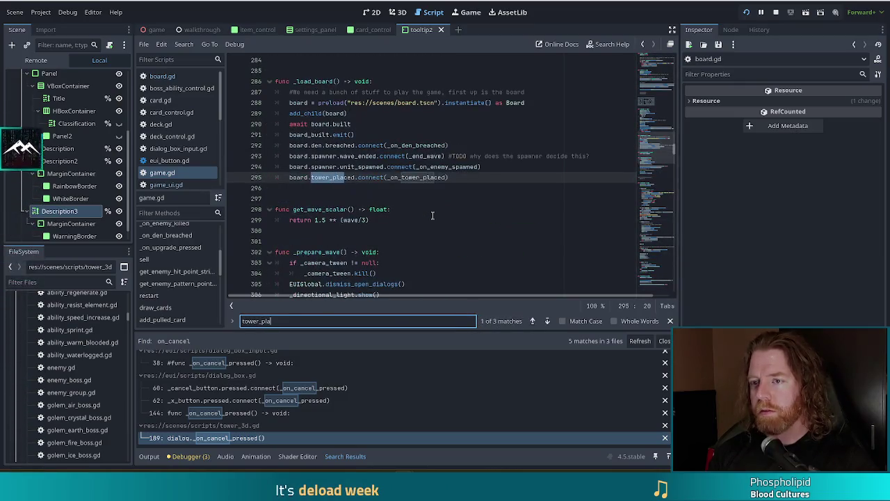
pyautogui.keyDown('ctrl'); pyautogui.click(417, 177); pyautogui.keyUp('ctrl')
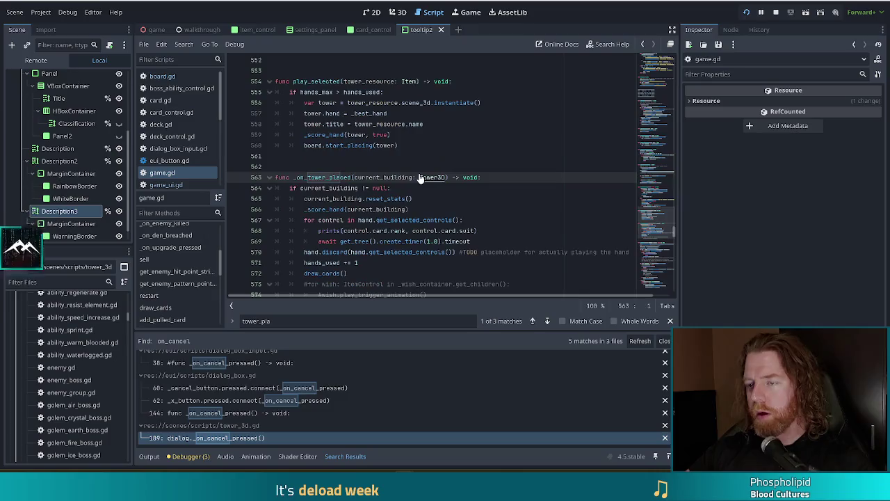
pyautogui.scroll(-1, 418, 229)
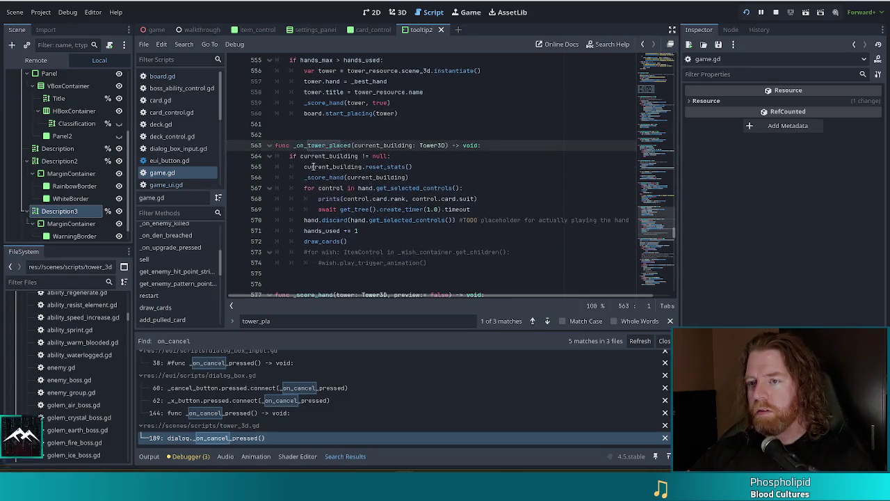
pyautogui.click(432, 262)
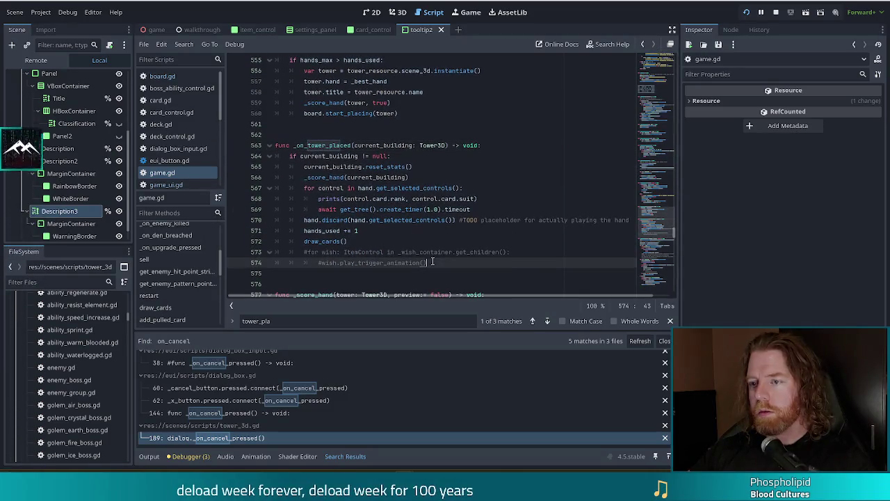
# Add an outdented 'else:' line after line 574 at the if level.
pyautogui.press('Return')
pyautogui.press('BackSpace')
pyautogui.write('else')
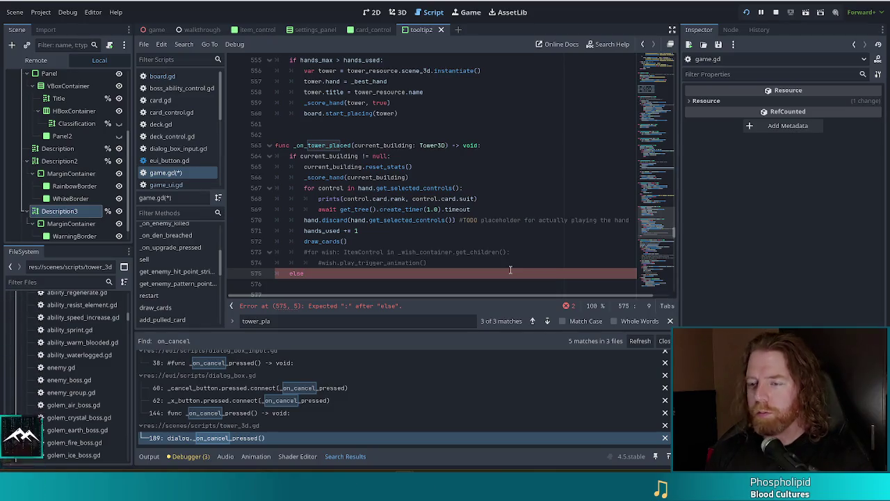
pyautogui.write(':')
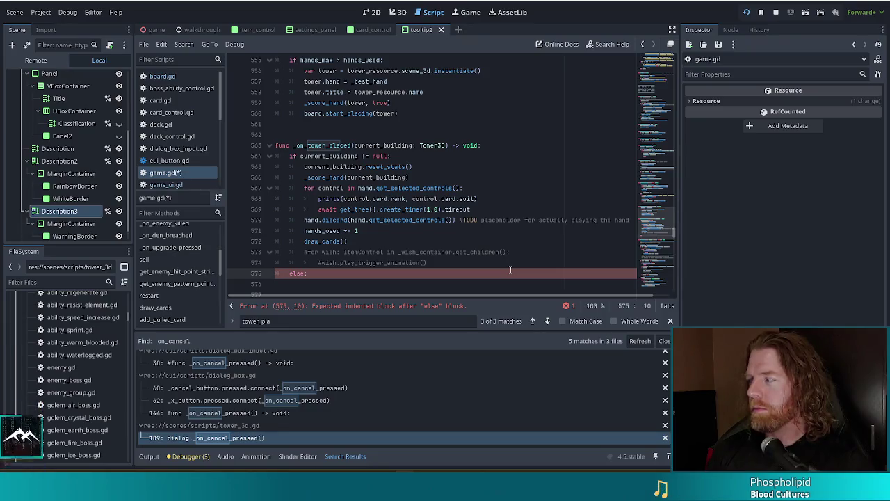
# On the indented line under else:, autocomplete selected_hand_ui.
pyautogui.press('Return')
pyautogui.write('gam')
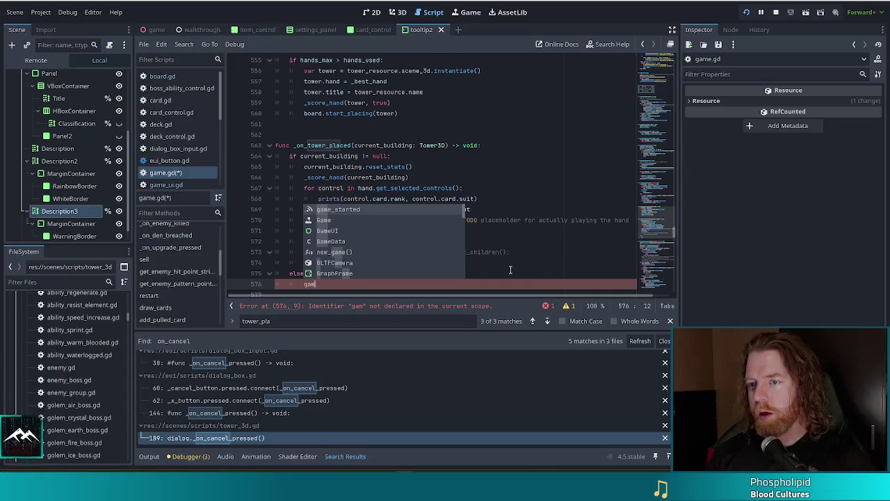
pyautogui.press('BackSpace')
pyautogui.press('BackSpace')
pyautogui.press('BackSpace')
pyautogui.write('sele')
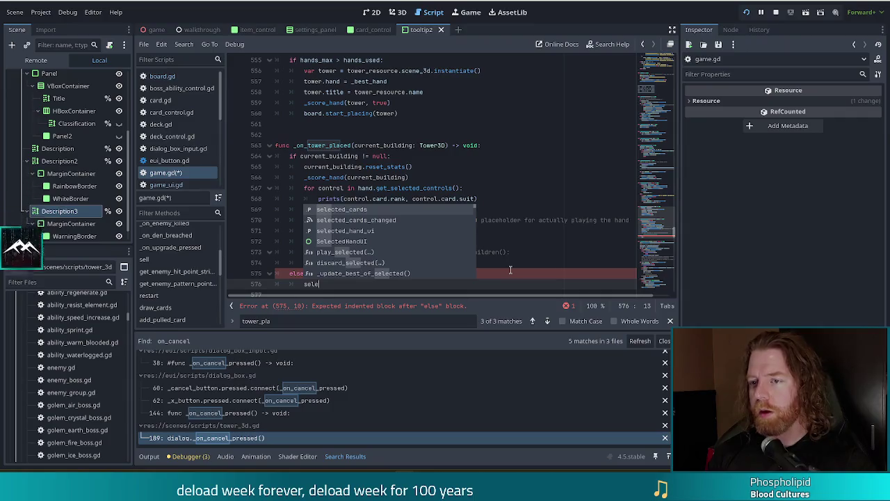
pyautogui.press('Down')
pyautogui.press('Down')
pyautogui.press('Return')
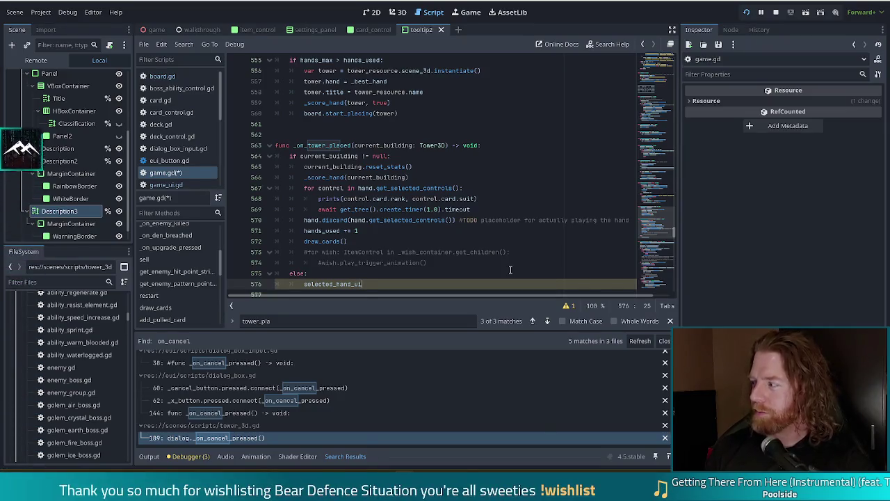
# Complete the else line as selected_hand_ui.show_dialog() and save game.gd.
pyautogui.scroll(-2, 510, 270)
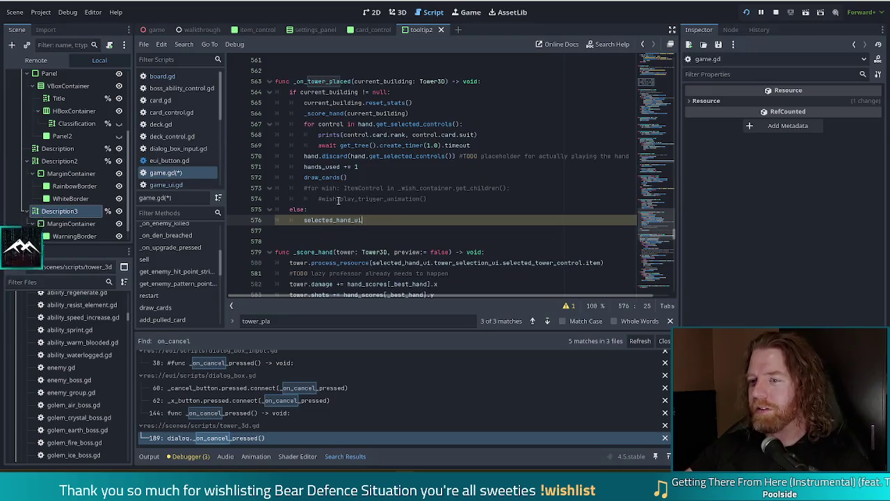
pyautogui.write('.')
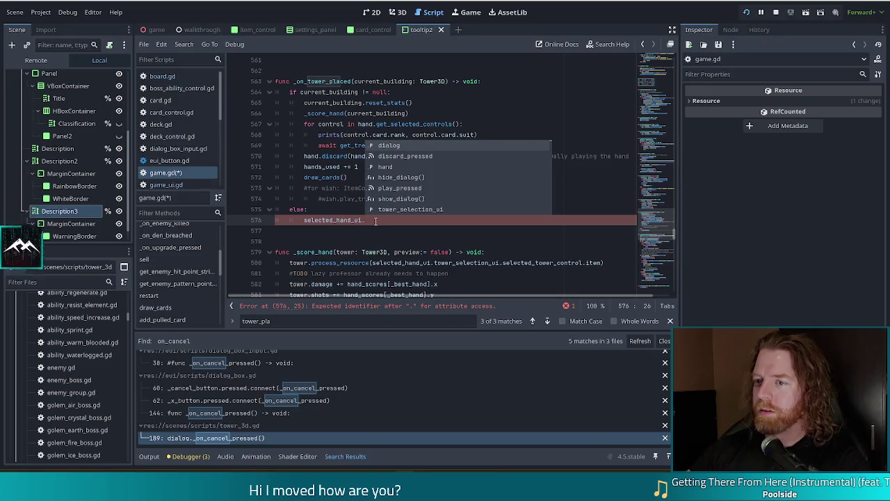
pyautogui.press('Escape')
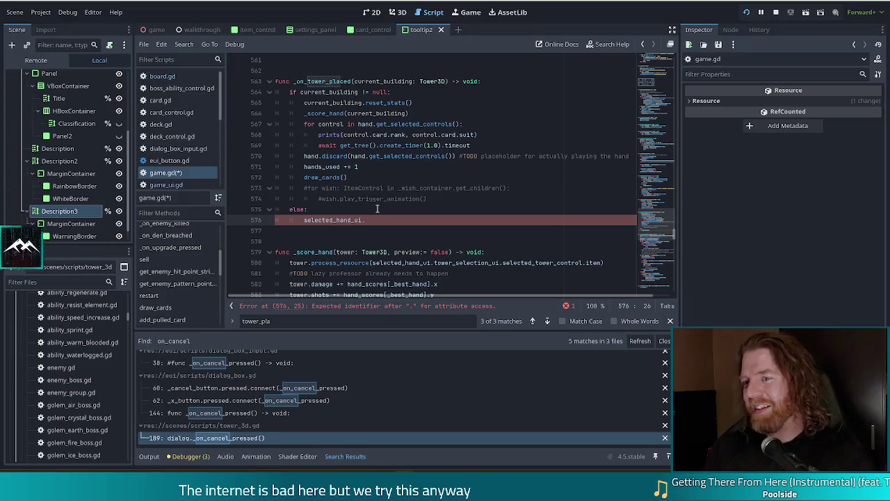
pyautogui.write('de')
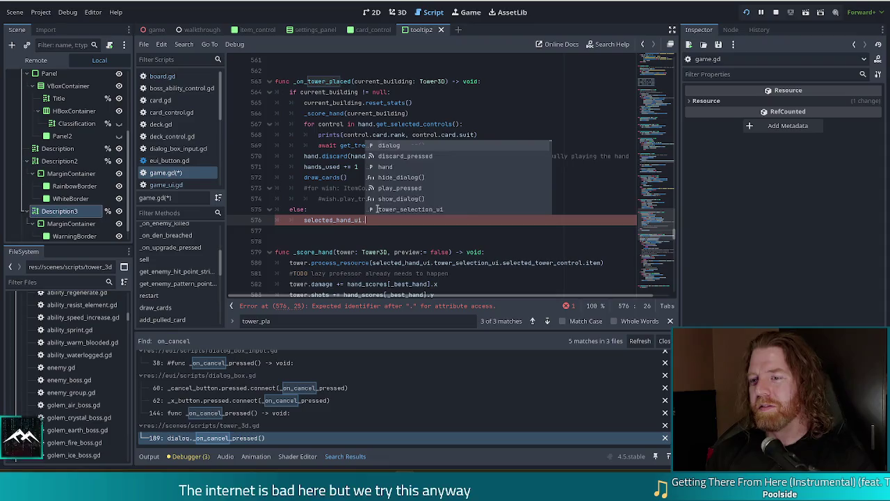
pyautogui.press('Return')
pyautogui.hotkey('ctrl', 's')
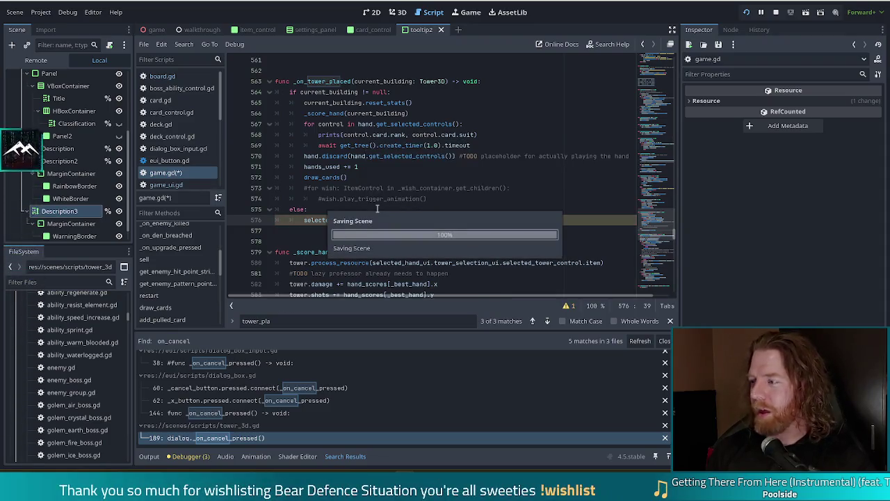
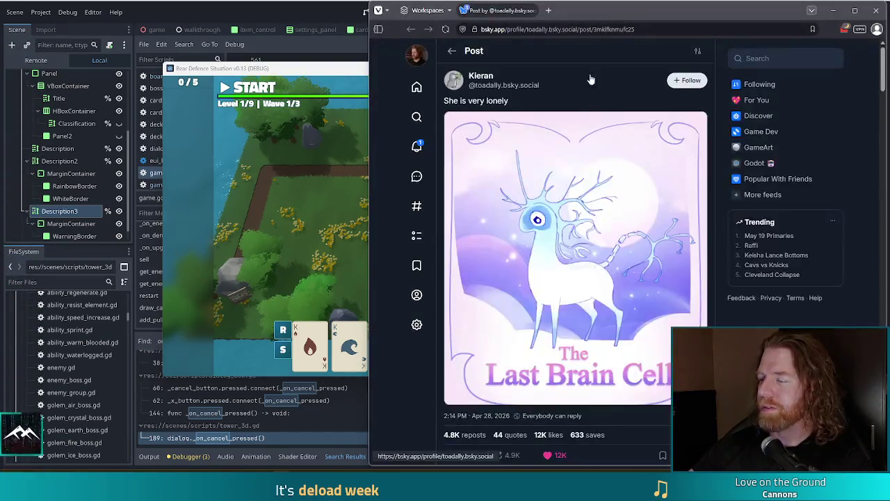
# Move the browser left so The Last Brain Cell post overlaps the Godot editor, then briefly scroll the post.
pyautogui.moveTo(679, 14); pyautogui.dragTo(504, 8)
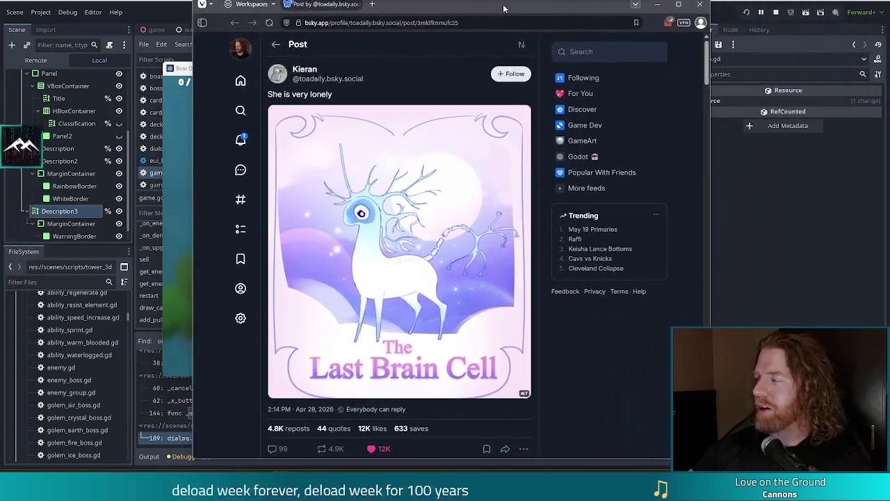
pyautogui.scroll(-1, 431, 285)
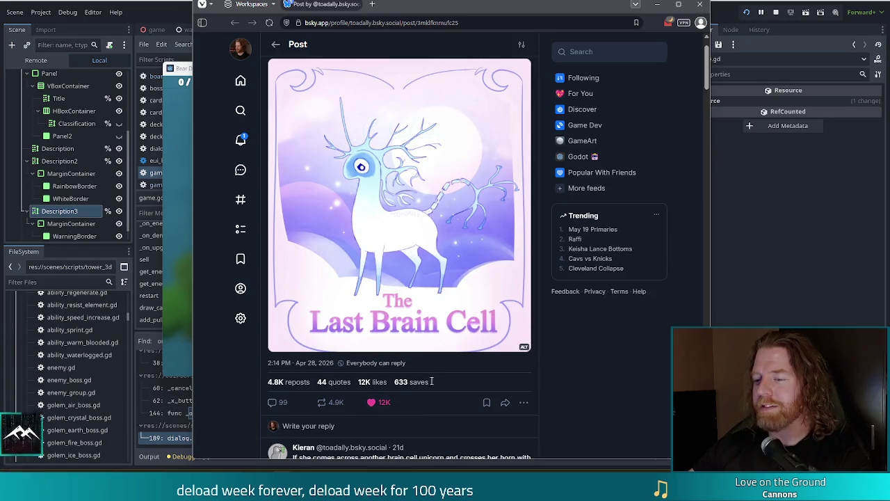
pyautogui.scroll(1, 432, 381)
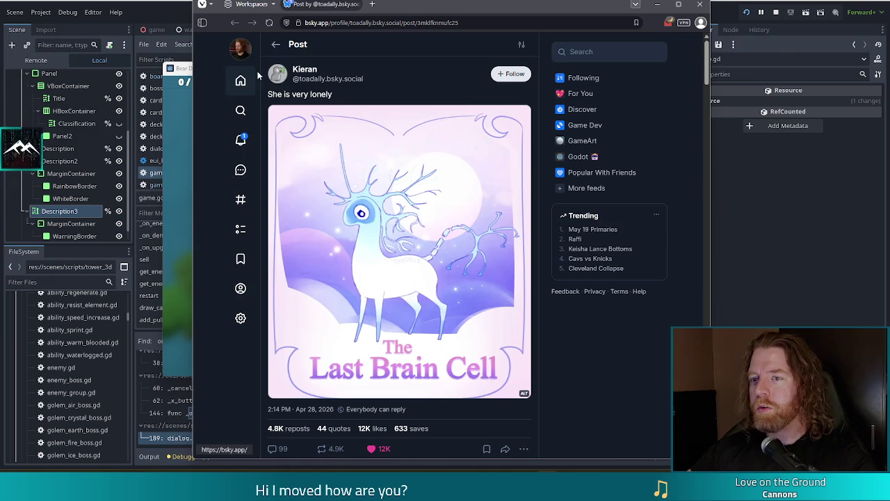
pyautogui.moveTo(284, 78)
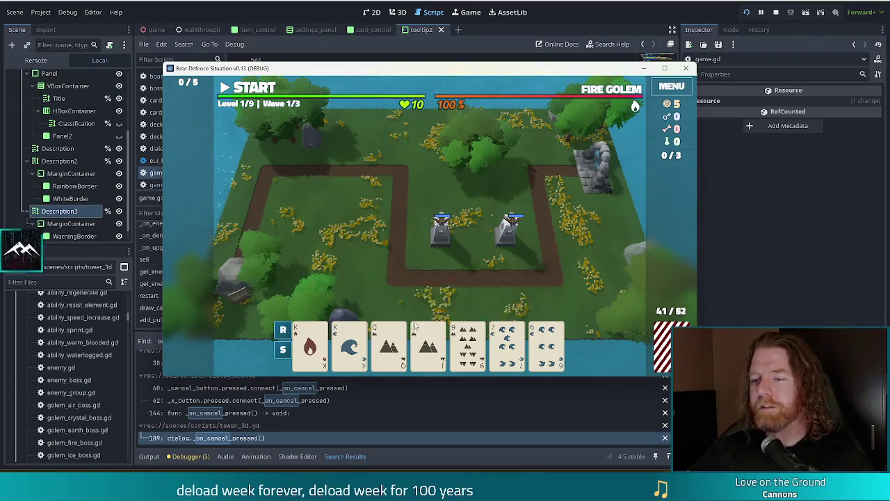
pyautogui.click(309, 344)
pyautogui.click(350, 346)
pyautogui.click(393, 291)
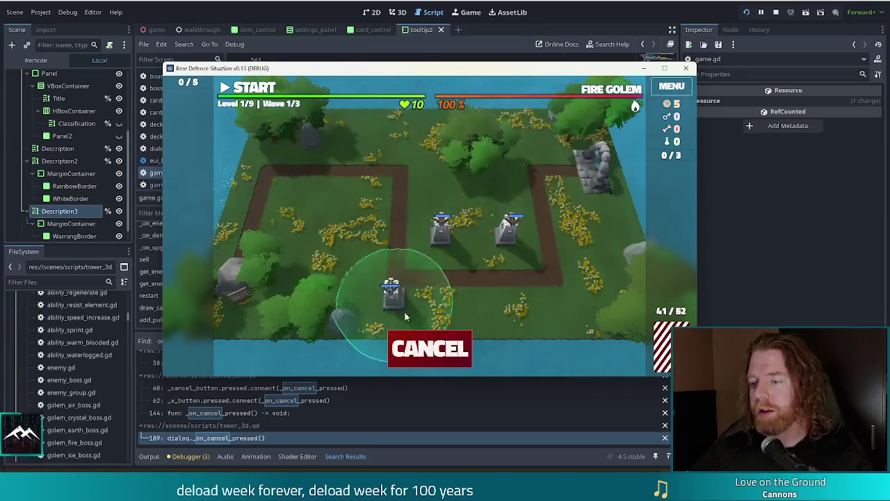
pyautogui.click(435, 348)
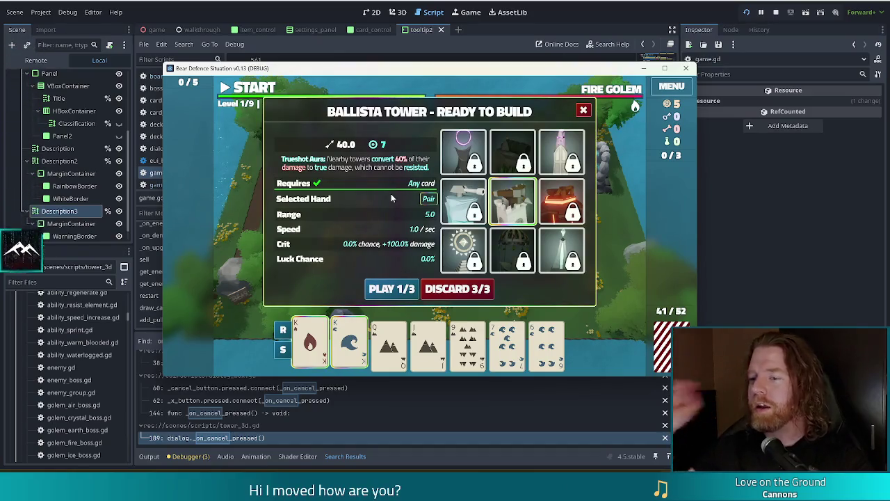
pyautogui.click(311, 351)
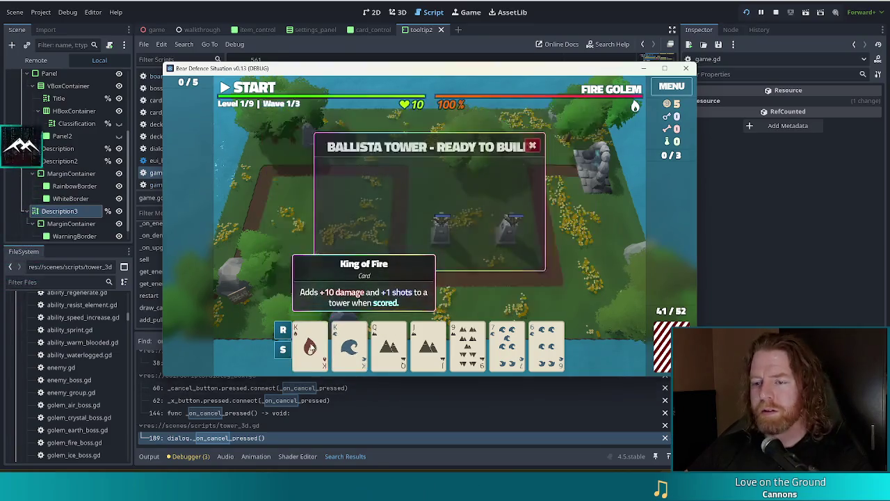
pyautogui.click(312, 352)
pyautogui.click(312, 350)
pyautogui.click(311, 347)
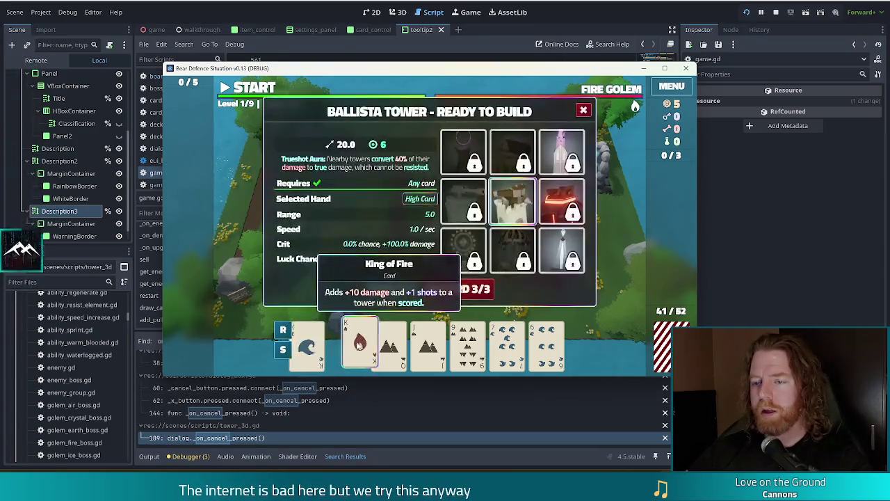
pyautogui.click(311, 346)
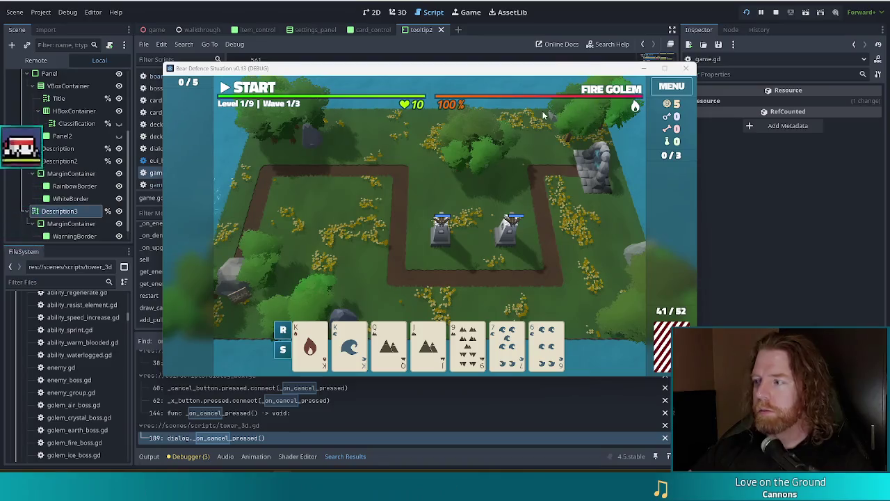
# Maximise the Bluesky profile and play the farming loop video post full screen.
pyautogui.hotkey('alt', 'Tab')
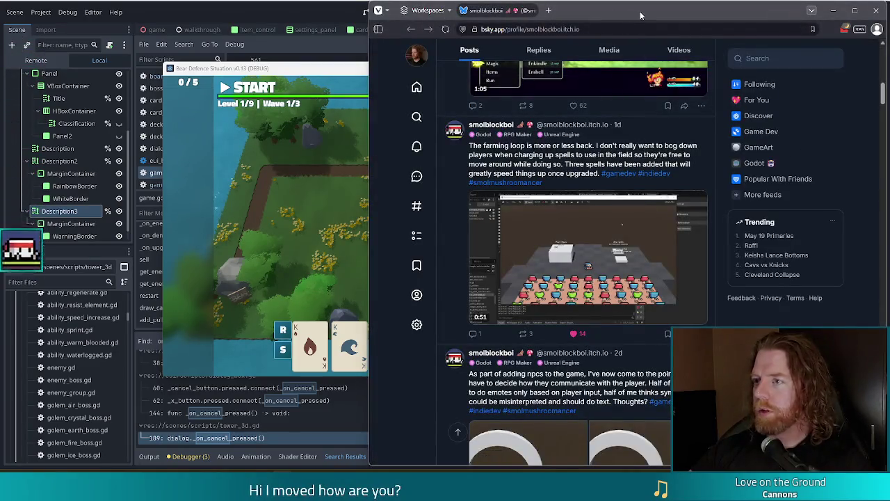
pyautogui.doubleClick(640, 11)
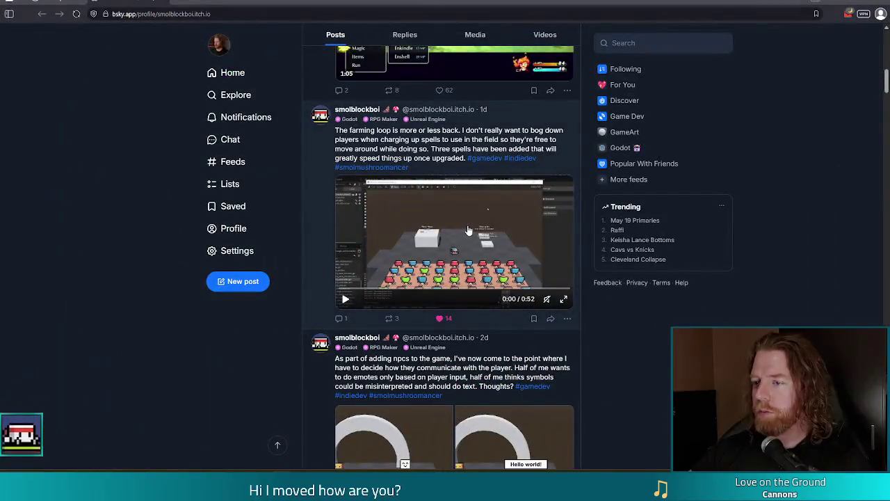
pyautogui.click(346, 301)
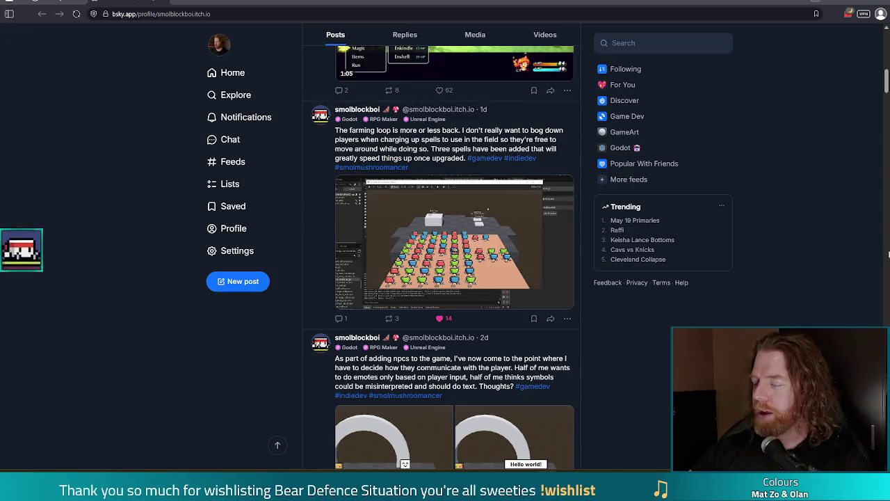
pyautogui.click(563, 299)
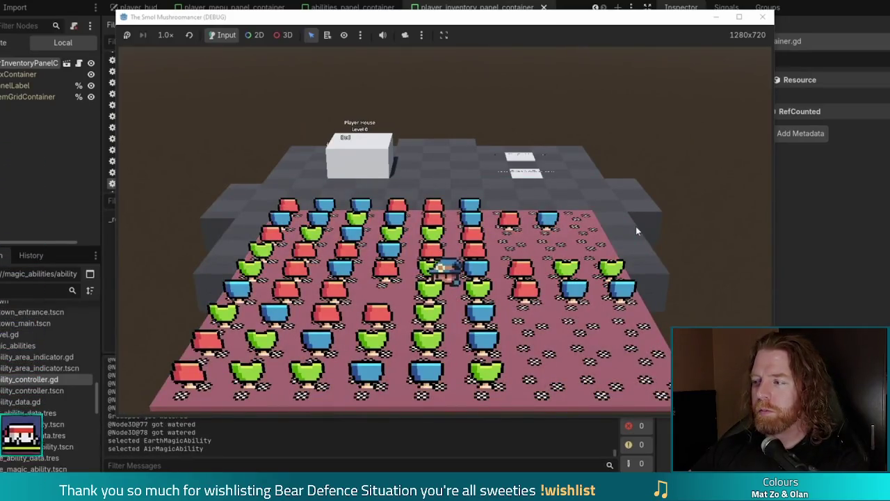
# In the game, end the day at the bed, then walk to the shipping box and queue mushrooms in To Be Shipped.
pyautogui.press('w')
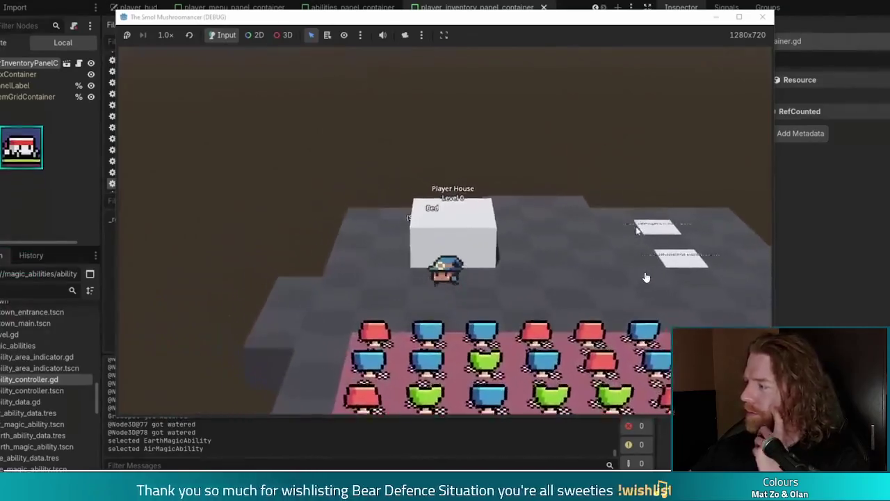
pyautogui.click(727, 230)
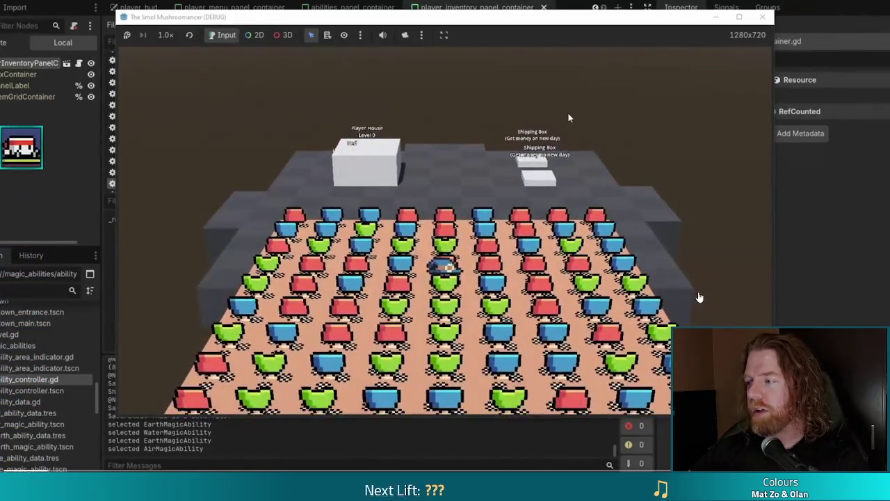
pyautogui.press('space')
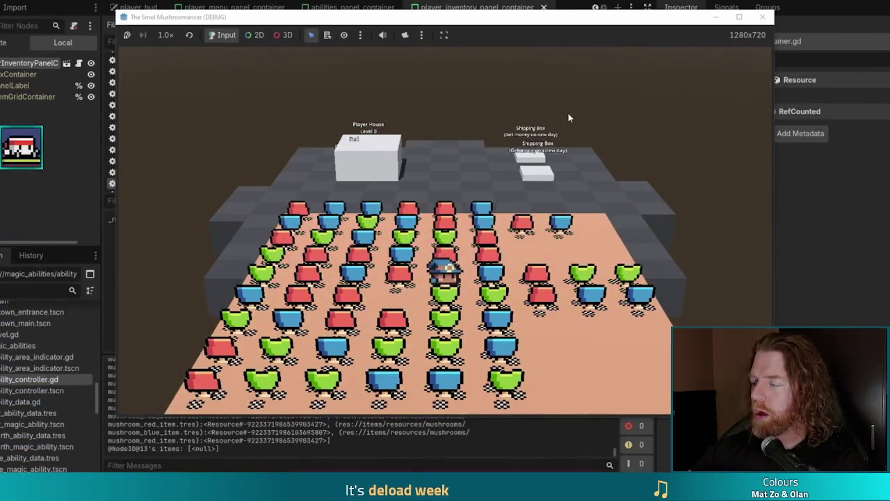
pyautogui.press('d')
pyautogui.press('i')
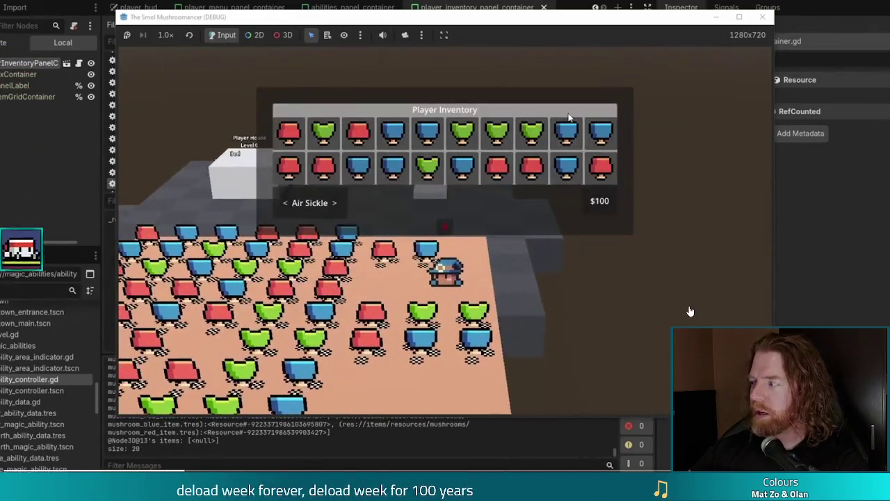
pyautogui.press('i')
pyautogui.press('w')
pyautogui.press('w')
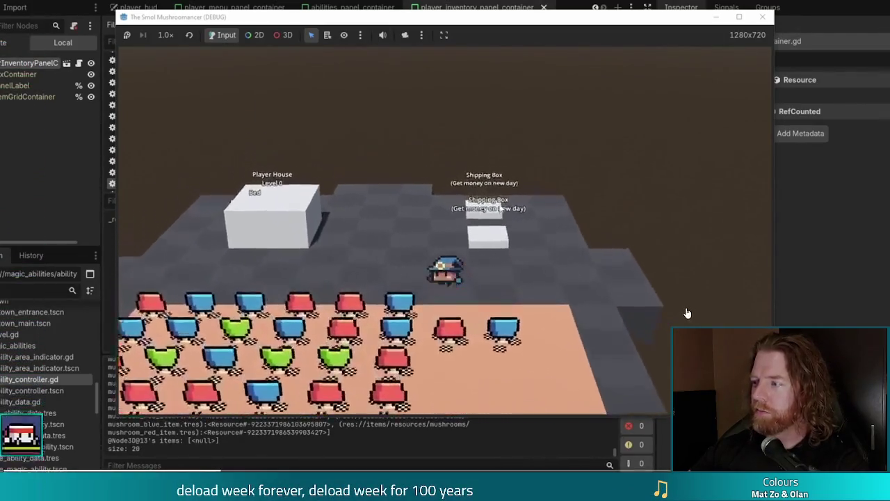
pyautogui.press('e')
pyautogui.press('space')
pyautogui.press('space')
pyautogui.press('space')
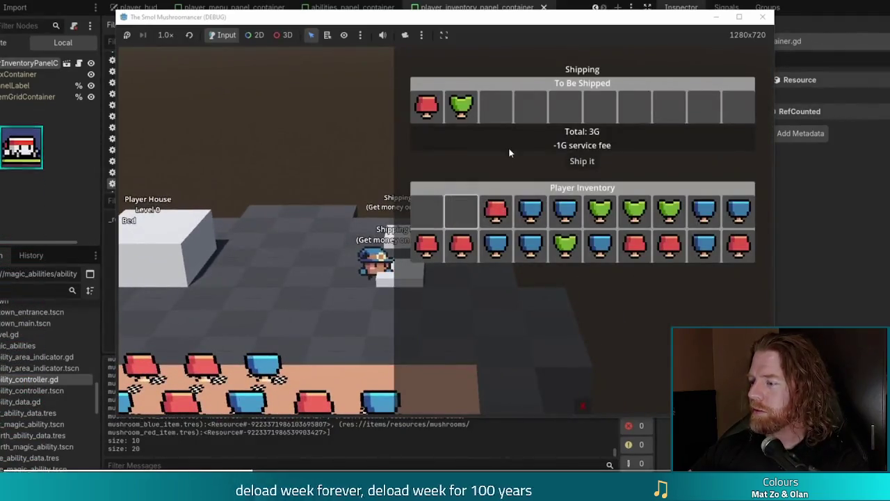
pyautogui.hotkey('alt', 'Tab')
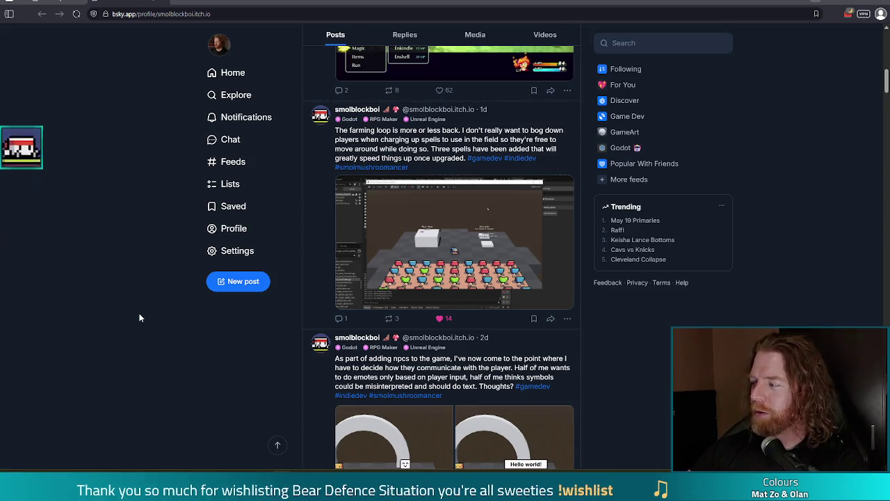
# Find the NPC communication post and open its left arch image full-size.
pyautogui.scroll(-5, 180, 349)
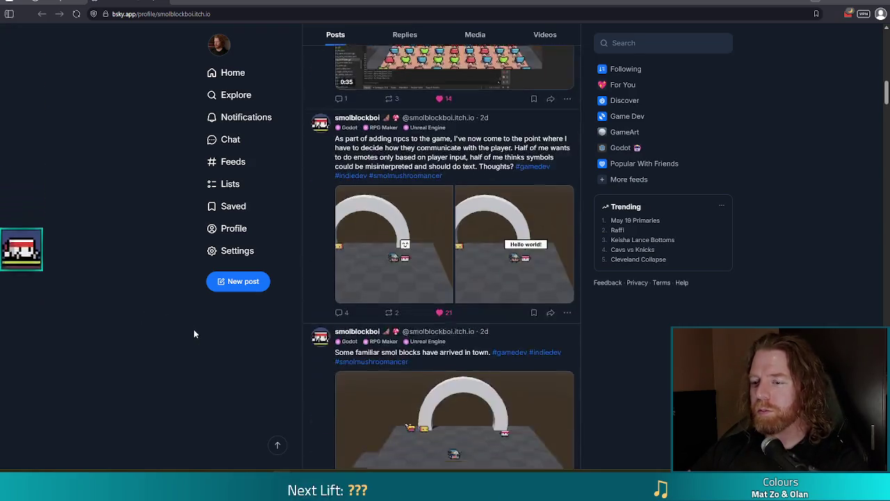
pyautogui.scroll(2, 178, 292)
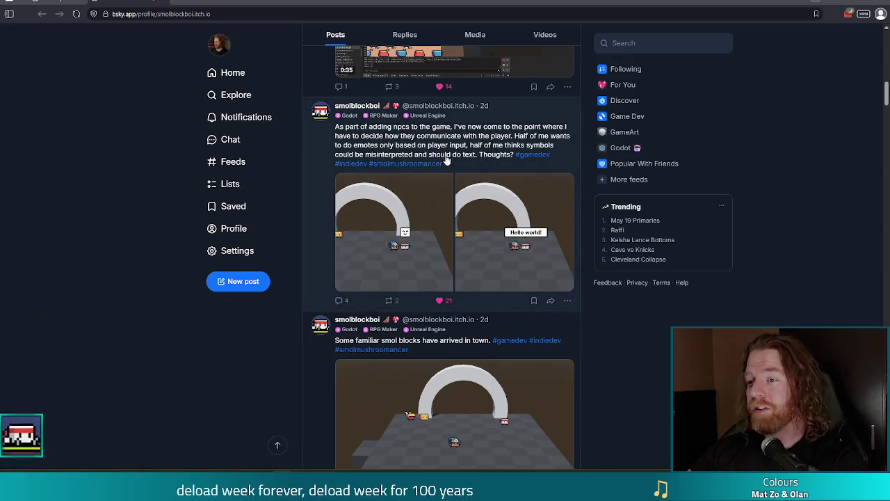
pyautogui.click(389, 245)
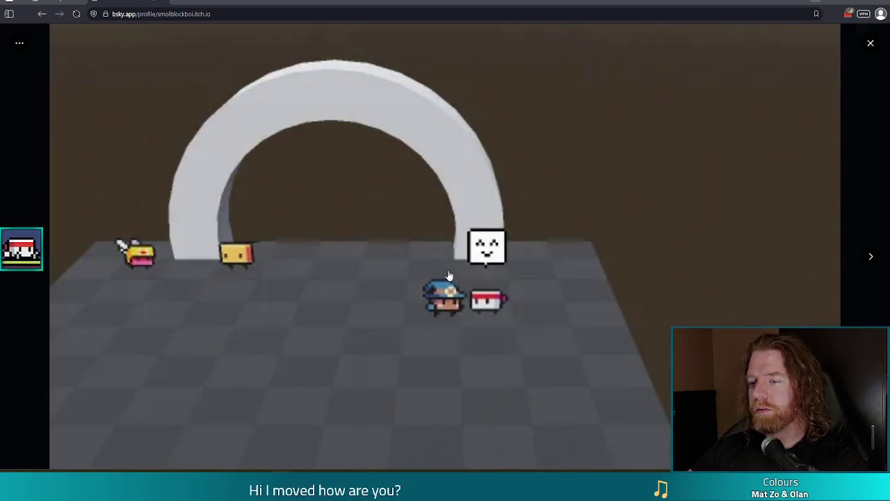
pyautogui.click(873, 259)
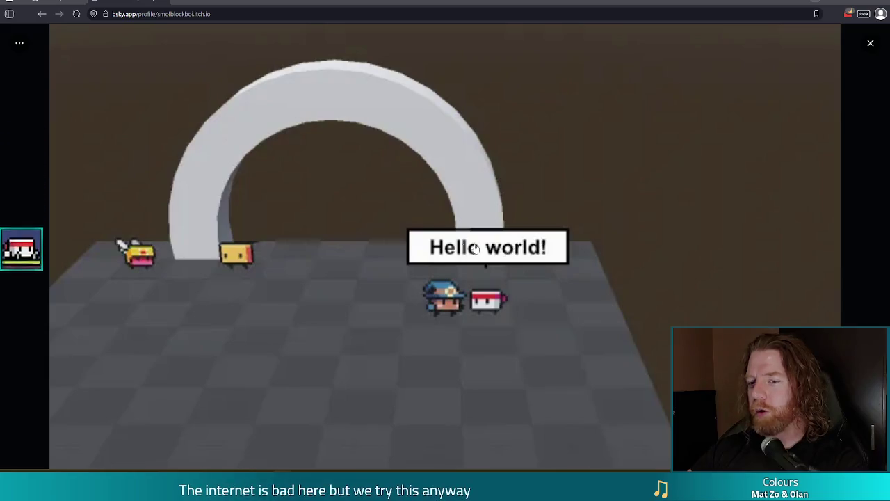
pyautogui.click(21, 259)
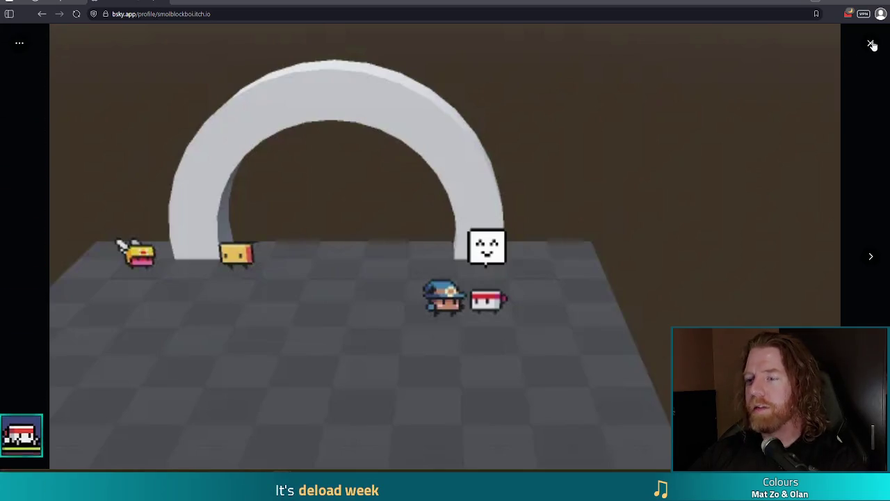
pyautogui.click(871, 44)
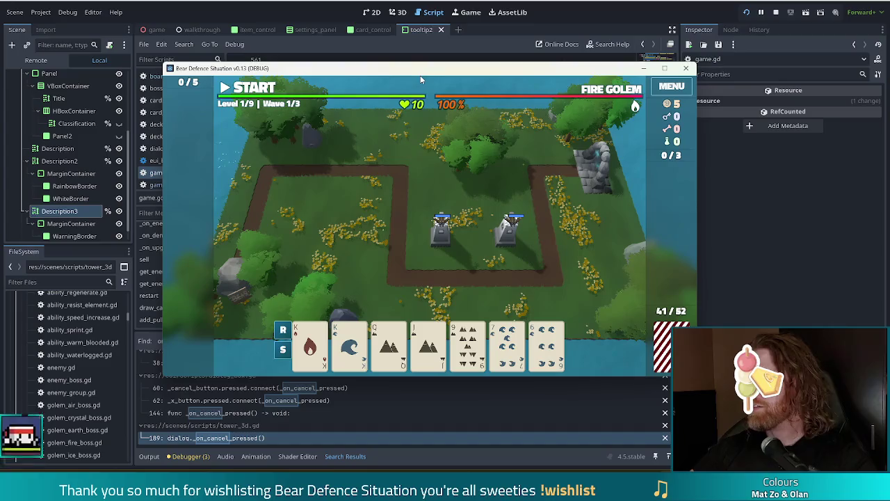
# Nudge the Bear Defence Situation debug window a few pixels up and to the left.
pyautogui.moveTo(541, 72); pyautogui.dragTo(520, 64)
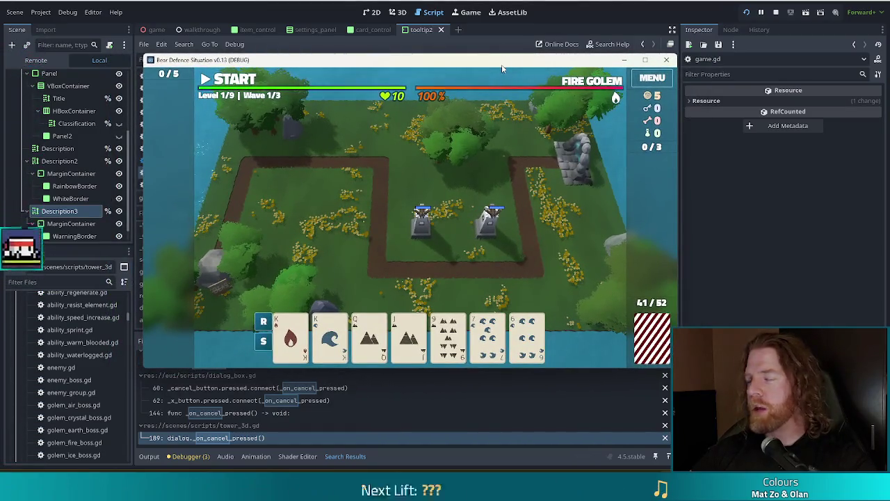
pyautogui.moveTo(496, 71)
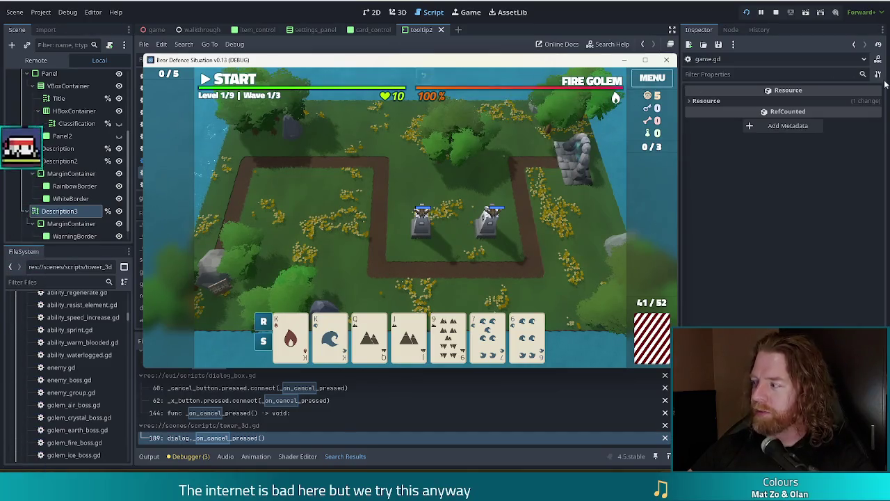
pyautogui.moveTo(848, 89)
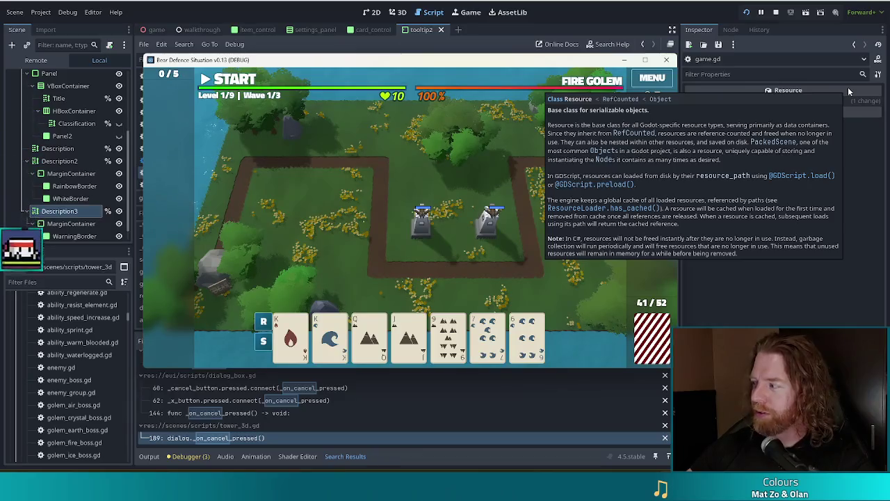